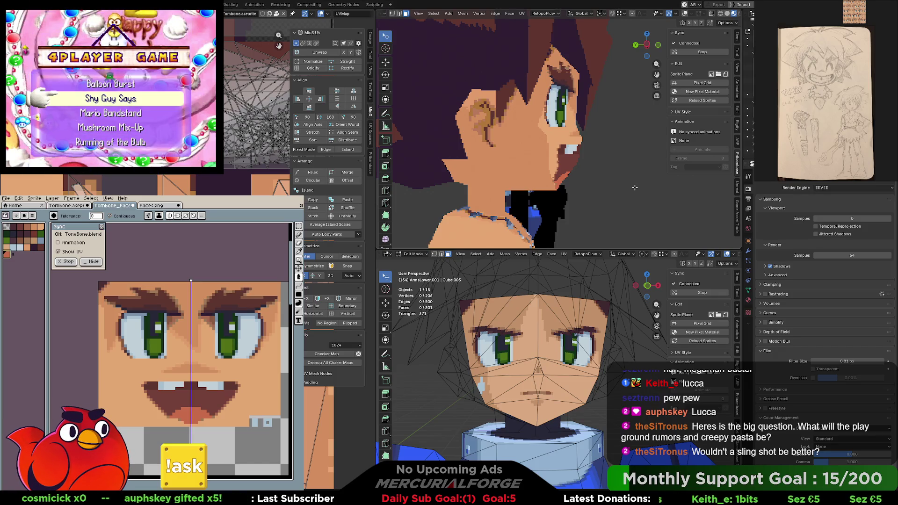
Orbit the viewport around the caveman kid's head to check the reloaded closed-eyes face sprite
middle_click_drag(635, 188, 569, 165)
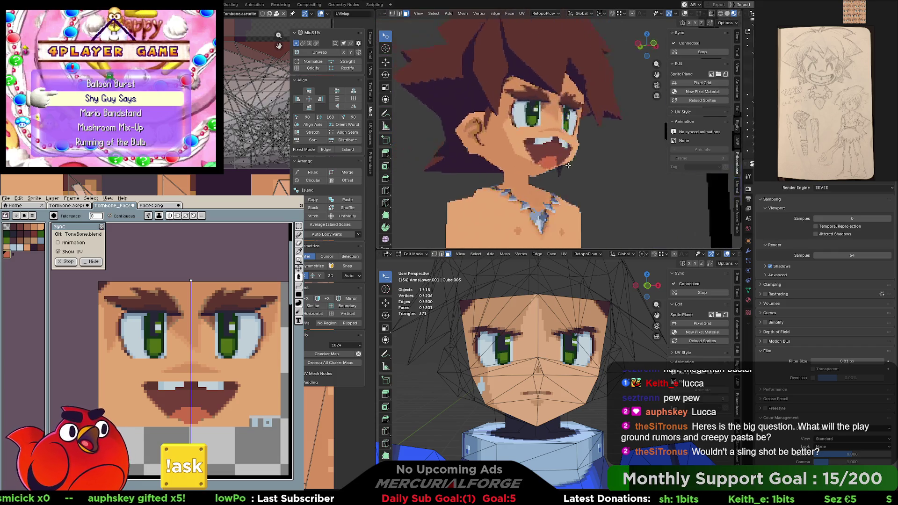
scroll(569, 165, "down", 3)
scroll(545, 181, "down", 3)
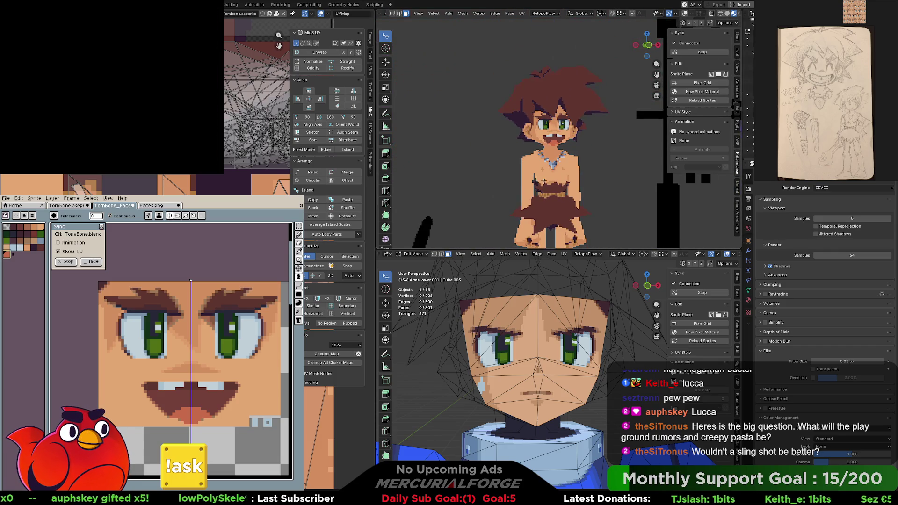
scroll(545, 182, "down", 2)
middle_click_drag(545, 181, 555, 120)
scroll(553, 101, "up", 2)
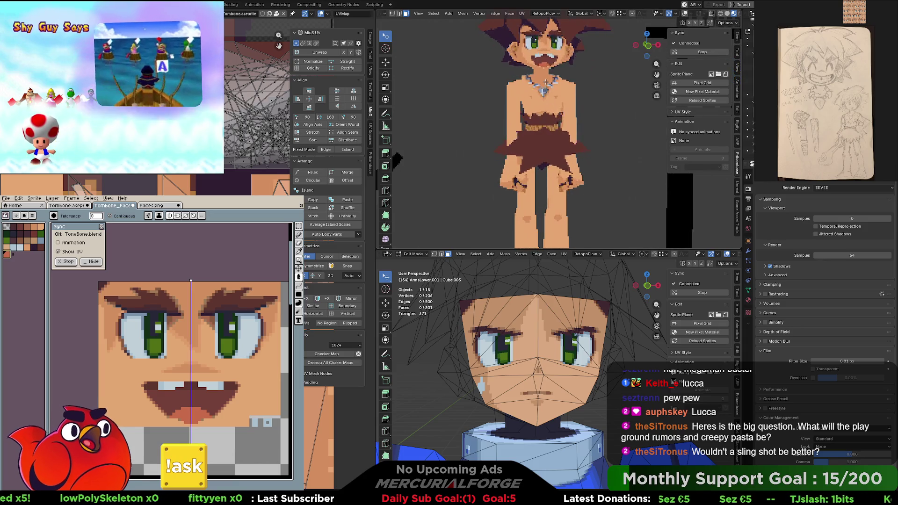
scroll(553, 100, "up", 2)
scroll(553, 100, "up", 2)
scroll(577, 213, "up", 1)
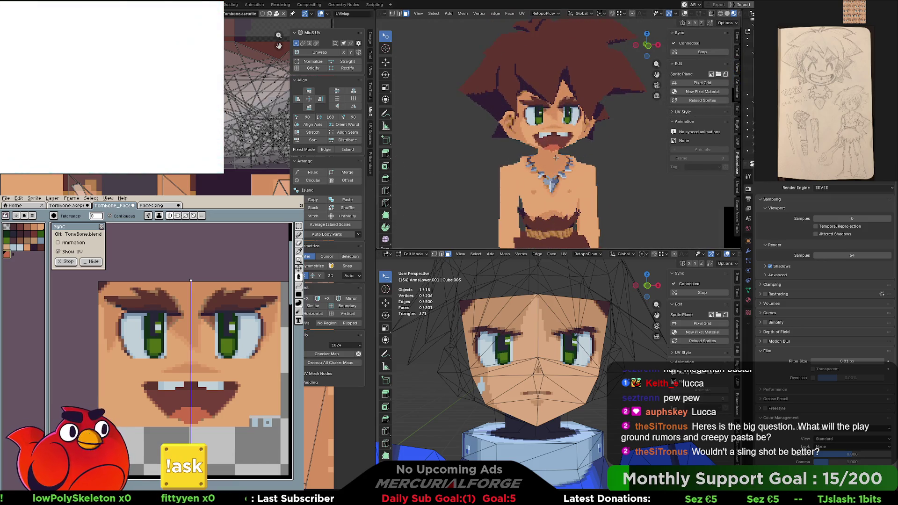
middle_click_drag(577, 212, 563, 169)
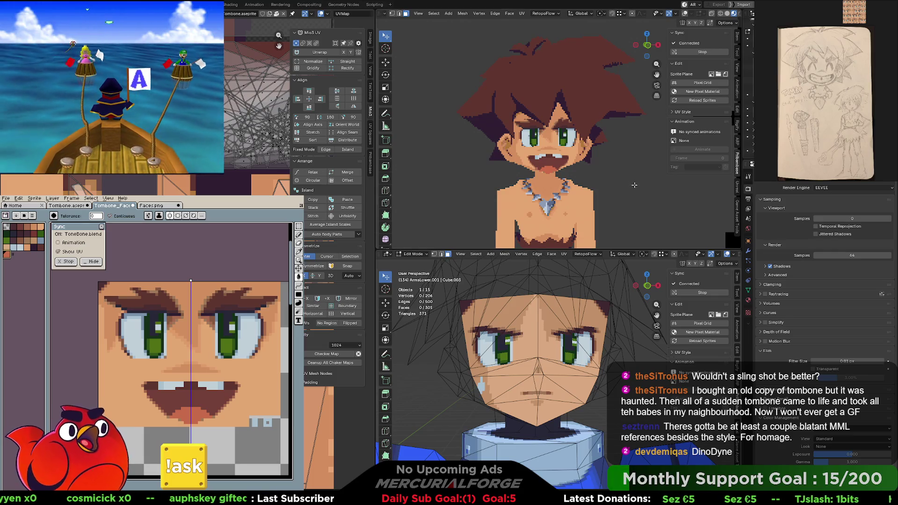
key("KP_4")
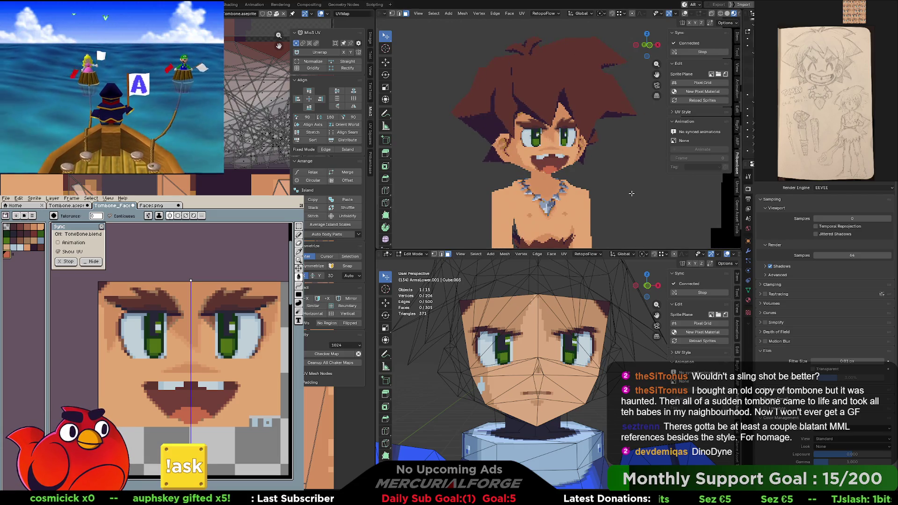
key("KP_6")
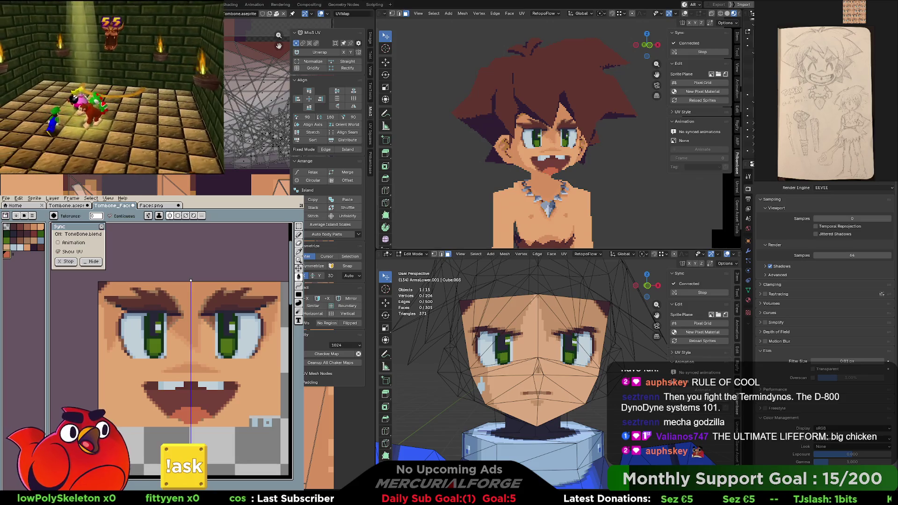
scroll(555, 133, "down", 4)
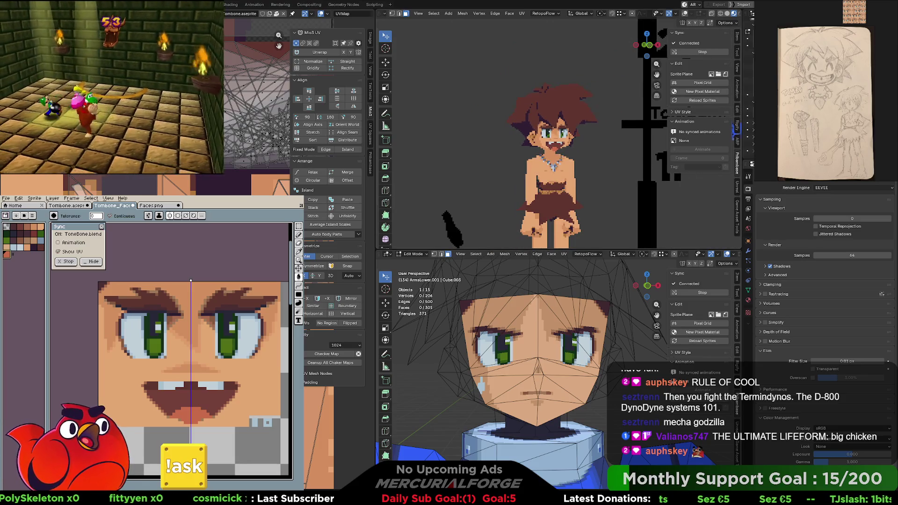
scroll(583, 130, "down", 2)
scroll(575, 127, "up", 2)
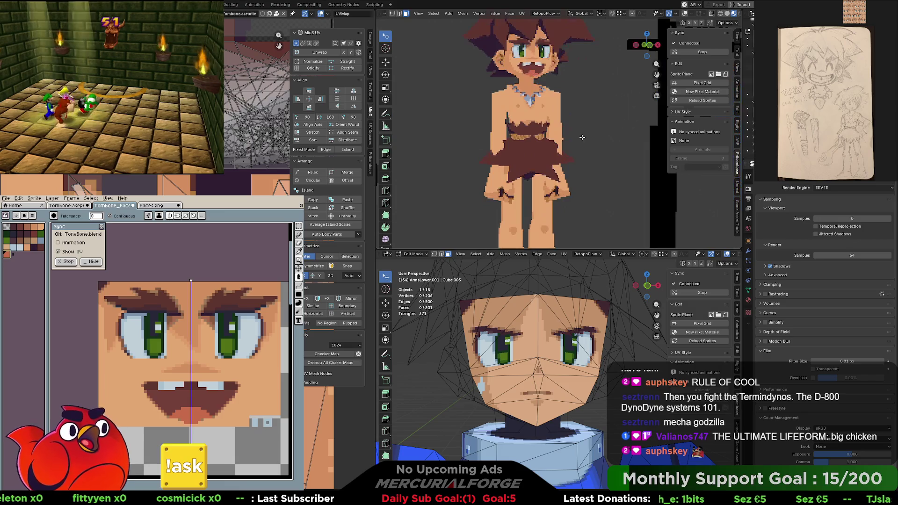
scroll(565, 121, "up", 2)
scroll(566, 121, "up", 1)
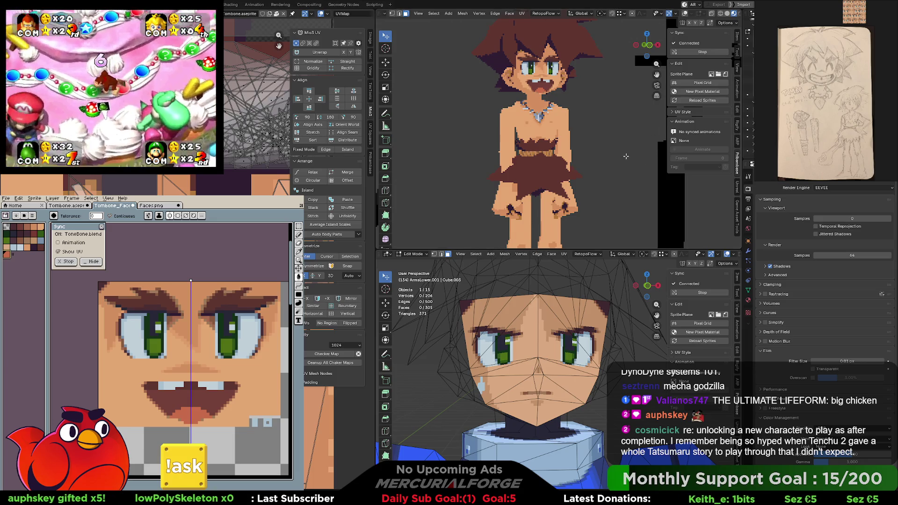
middle_click_drag(608, 151, 623, 158)
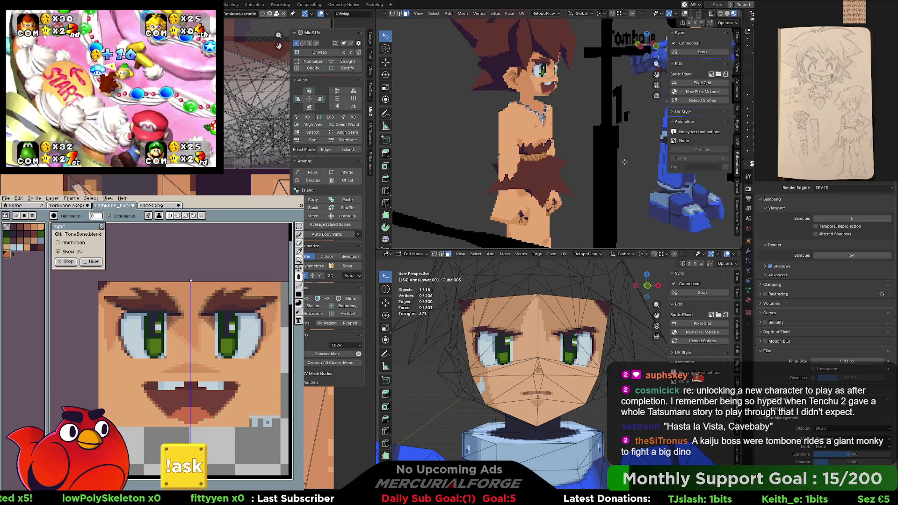
middle_click_drag(627, 160, 609, 159)
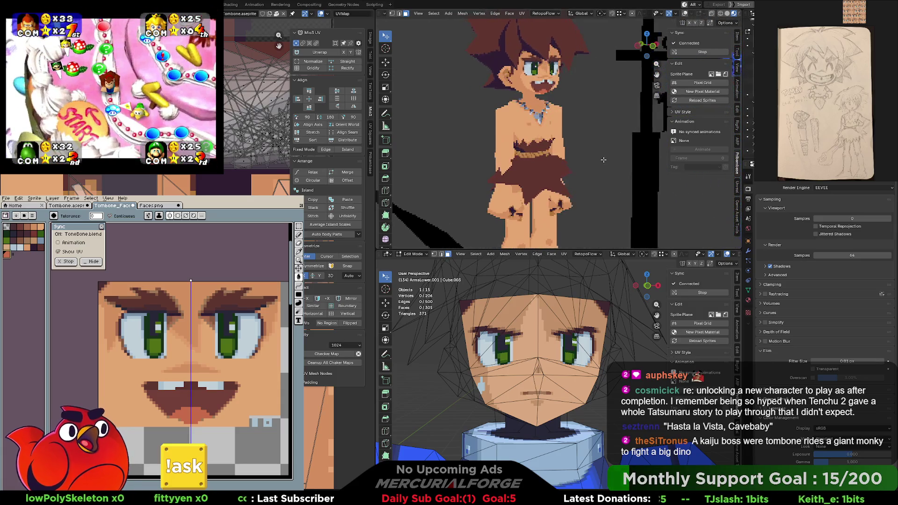
mouse_move(609, 159)
middle_mouse_down()
mouse_move(609, 176)
mouse_move(600, 161)
middle_mouse_up()
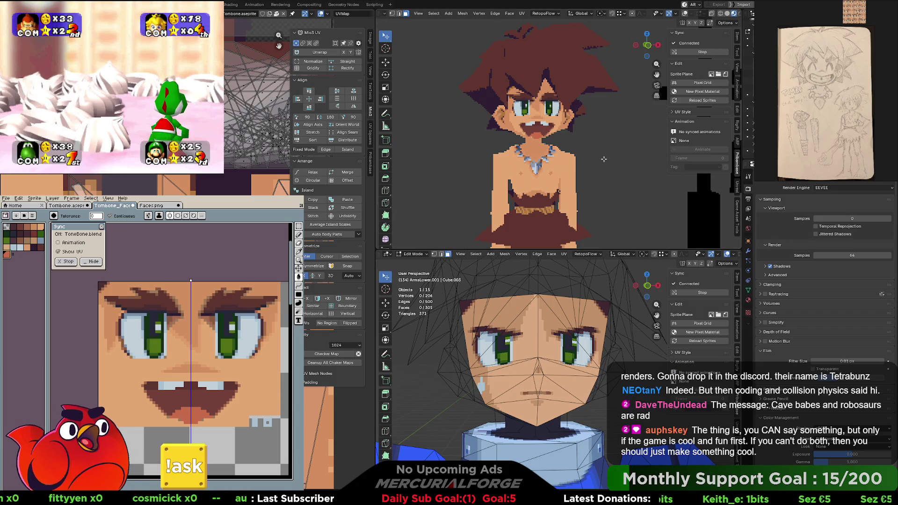
scroll(604, 159, "up", 2)
scroll(606, 169, "up", 1)
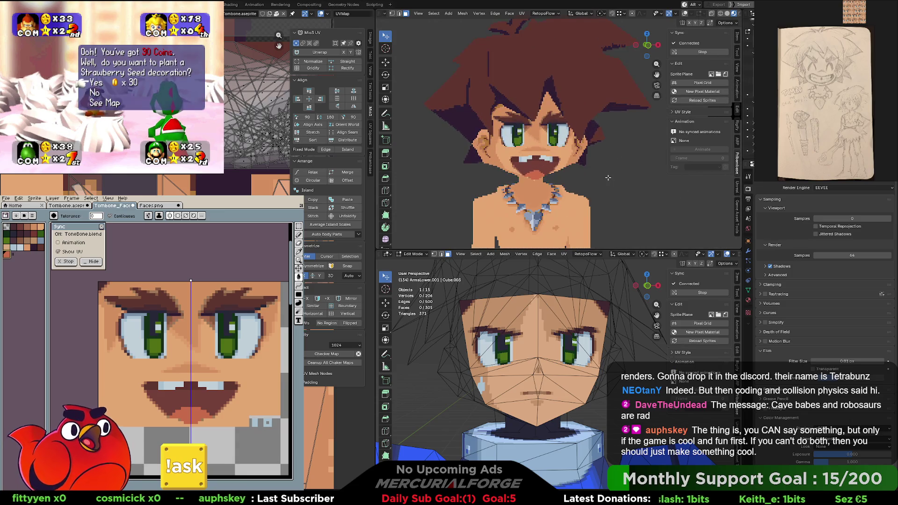
scroll(609, 176, "up", 1)
scroll(618, 179, "up", 2)
scroll(628, 181, "up", 1)
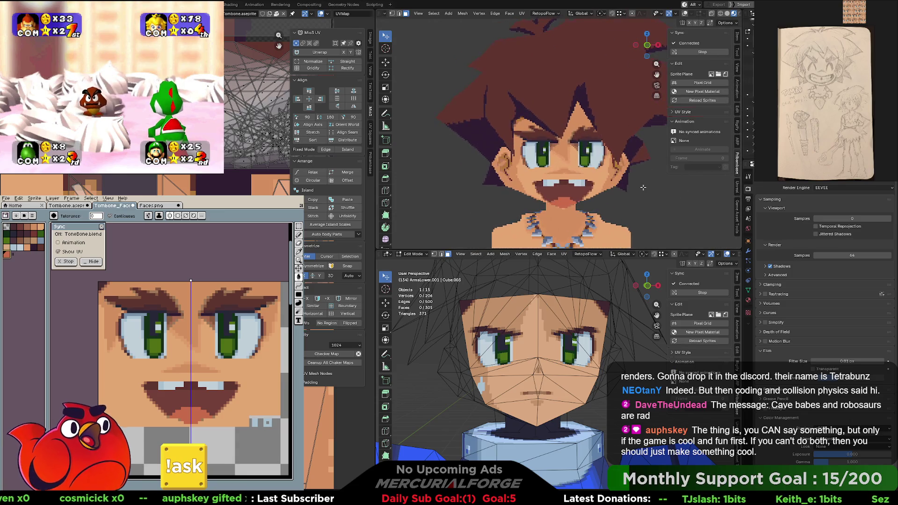
scroll(638, 184, "up", 1)
scroll(635, 183, "down", 1)
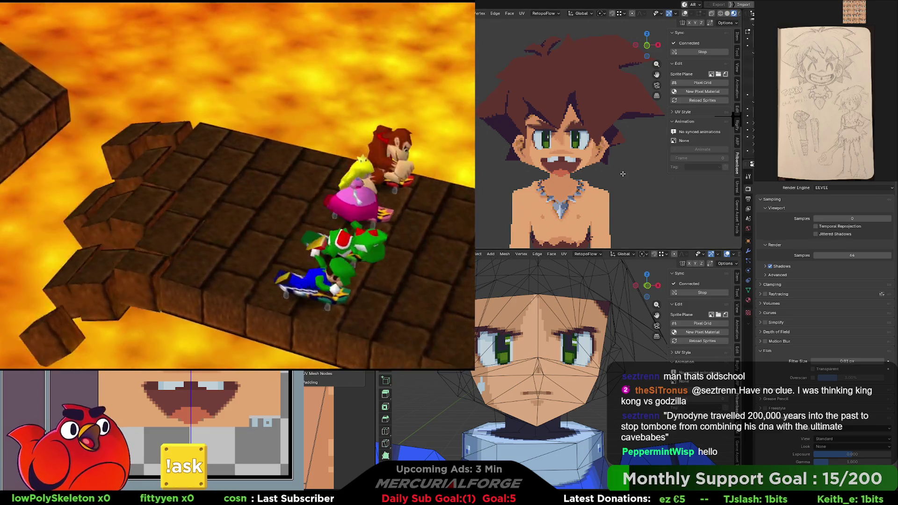
scroll(575, 155, "down", 2)
mouse_move(609, 160)
middle_mouse_down()
mouse_move(599, 232)
mouse_move(607, 162)
middle_mouse_up()
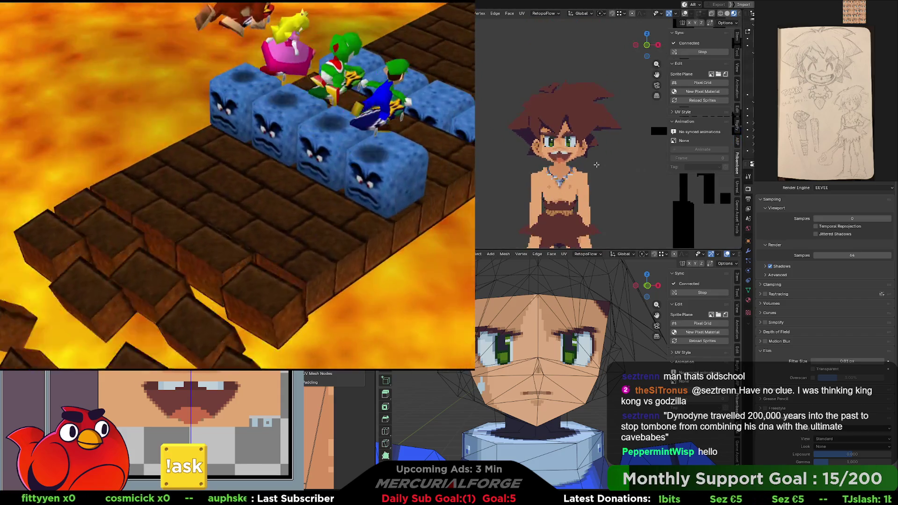
scroll(608, 162, "up", 3)
mouse_move(607, 162)
middle_mouse_down()
mouse_move(669, 166)
mouse_move(624, 132)
mouse_move(635, 120)
middle_mouse_up()
scroll(625, 133, "down", 4)
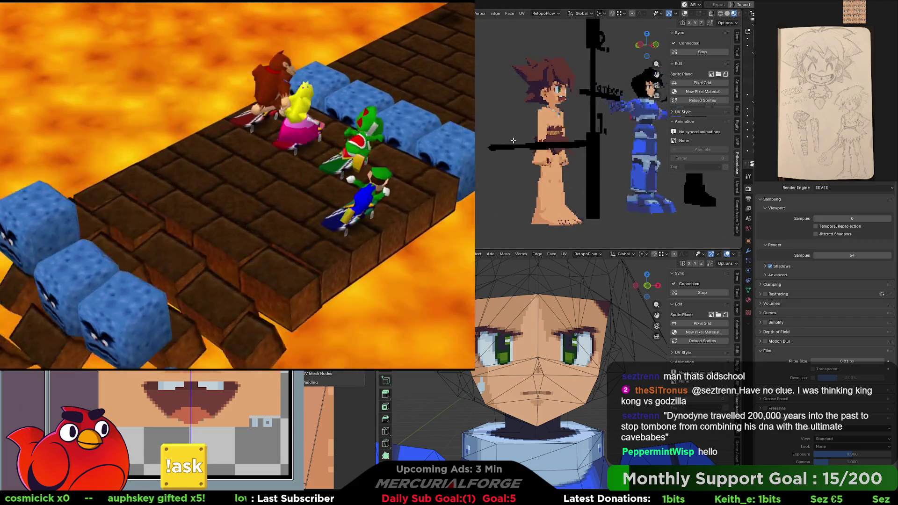
scroll(533, 155, "up", 1)
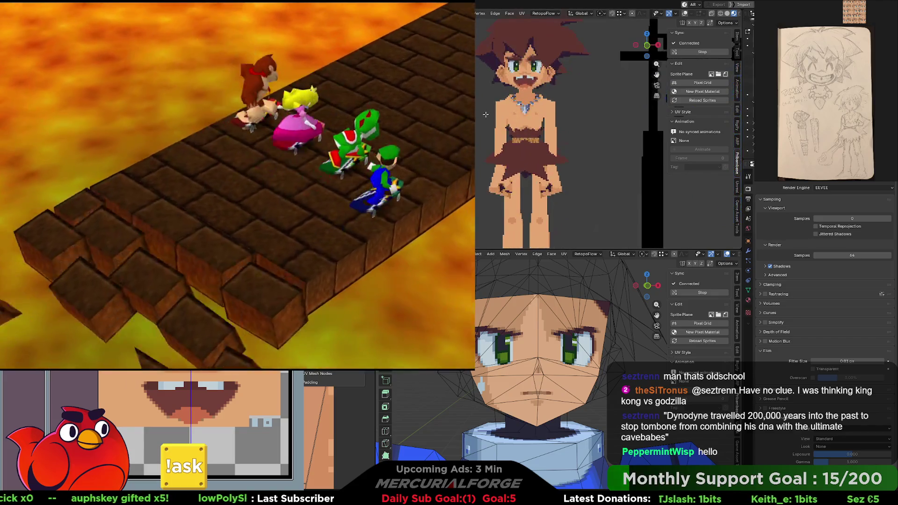
scroll(533, 155, "up", 2)
scroll(529, 157, "up", 1)
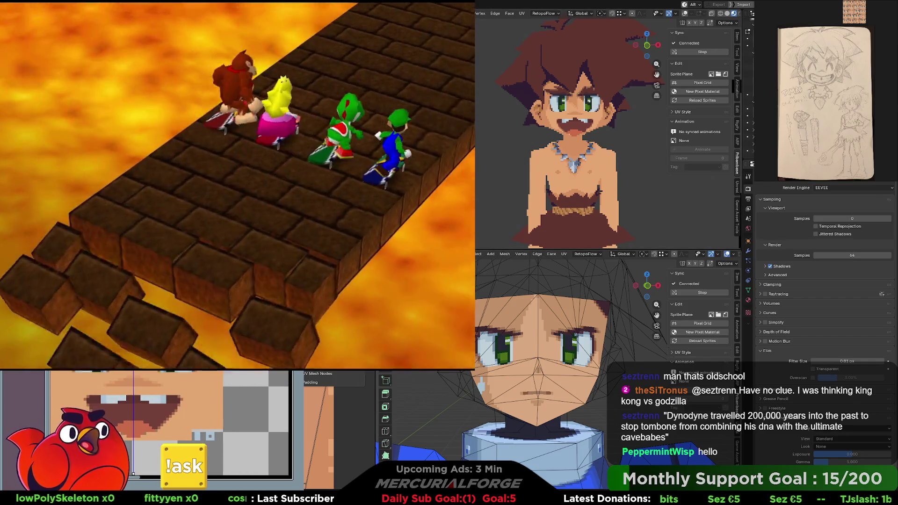
scroll(618, 117, "up", 2)
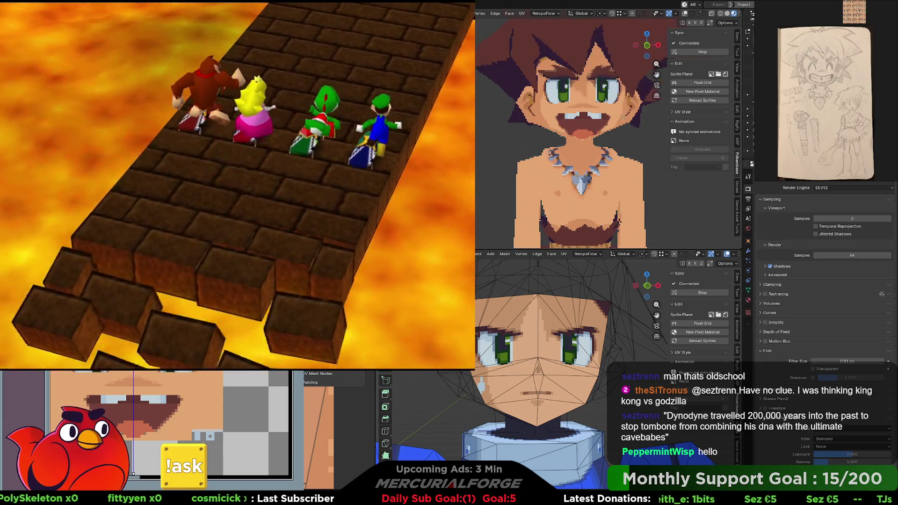
scroll(611, 117, "up", 2)
scroll(610, 117, "up", 2)
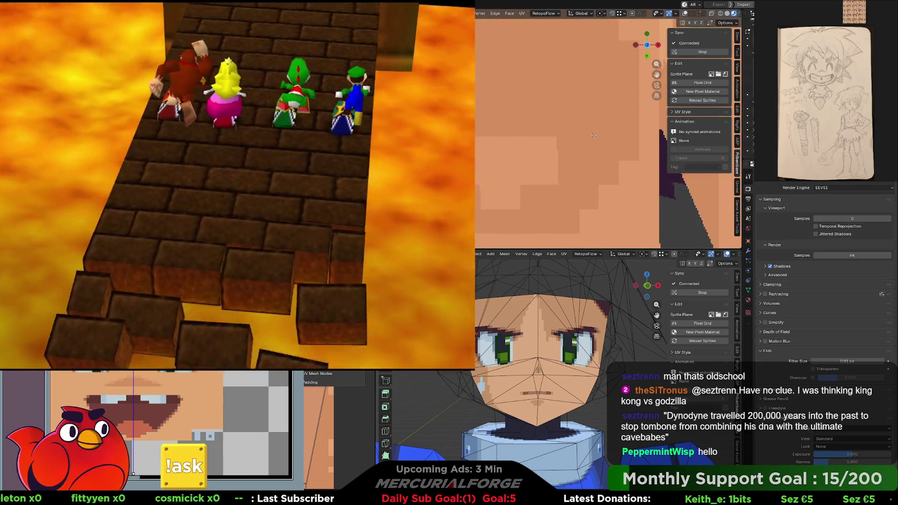
scroll(604, 154, "down", 2)
scroll(597, 190, "down", 2)
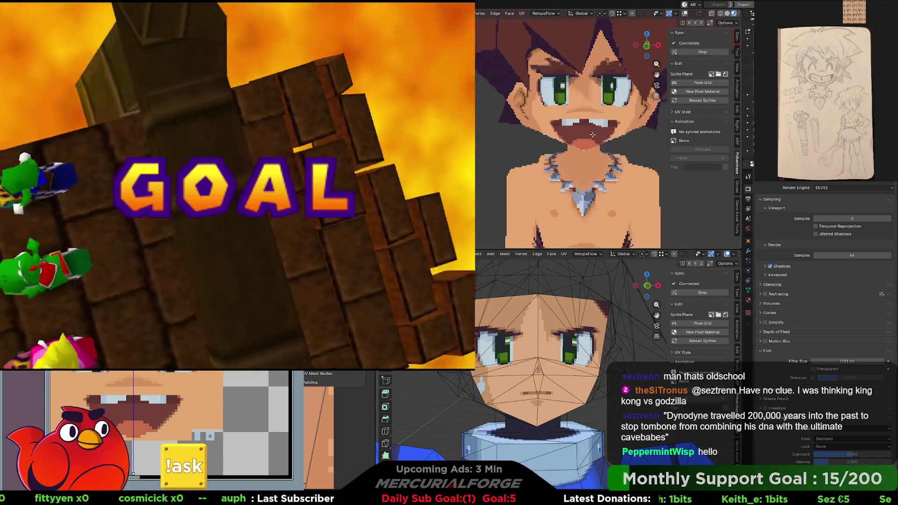
scroll(594, 199, "up", 2)
scroll(593, 199, "up", 1)
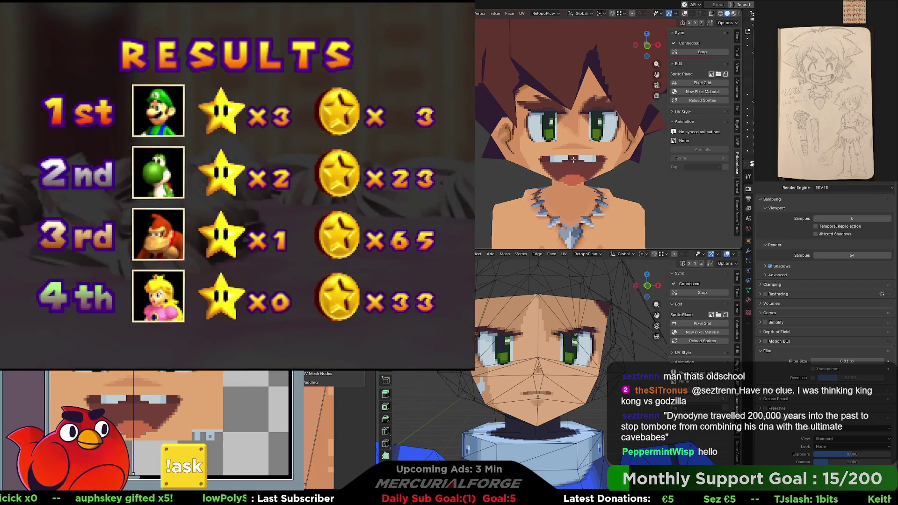
middle_click_drag(571, 158, 568, 157)
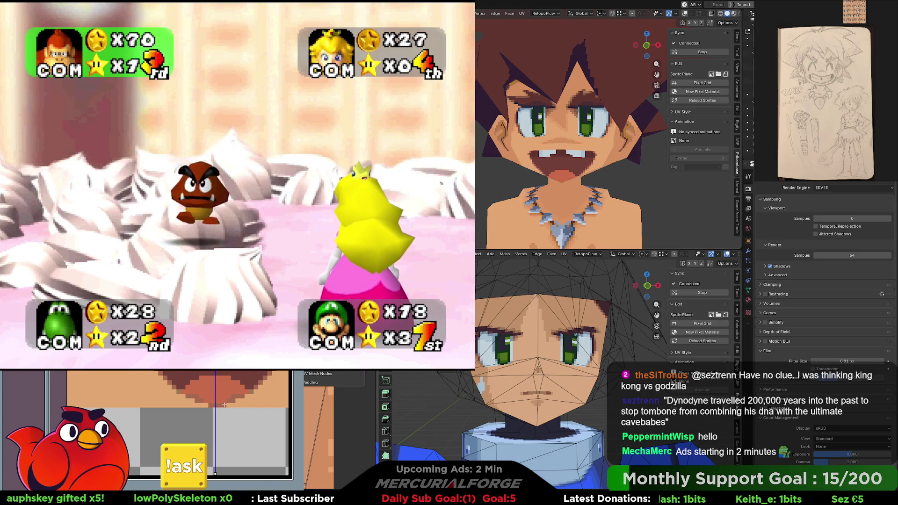
scroll(576, 188, "down", 3)
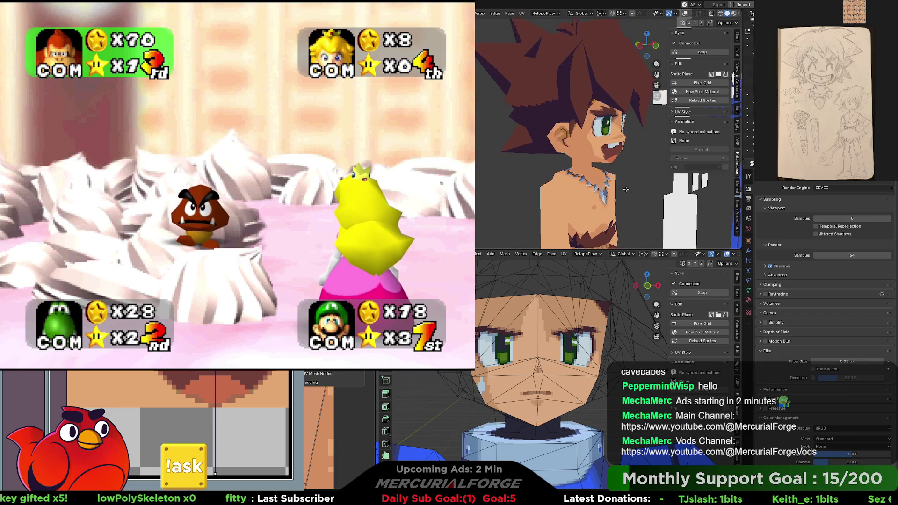
middle_click_drag(577, 189, 573, 190)
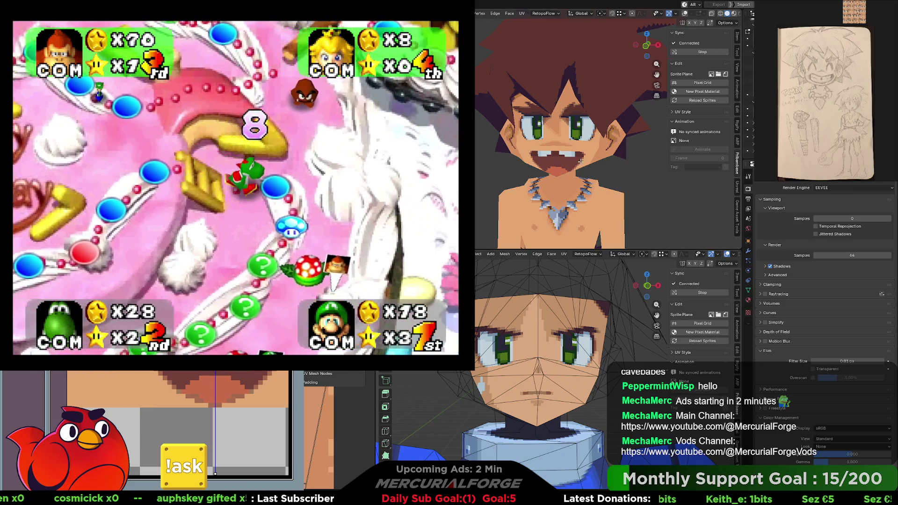
scroll(574, 189, "down", 3)
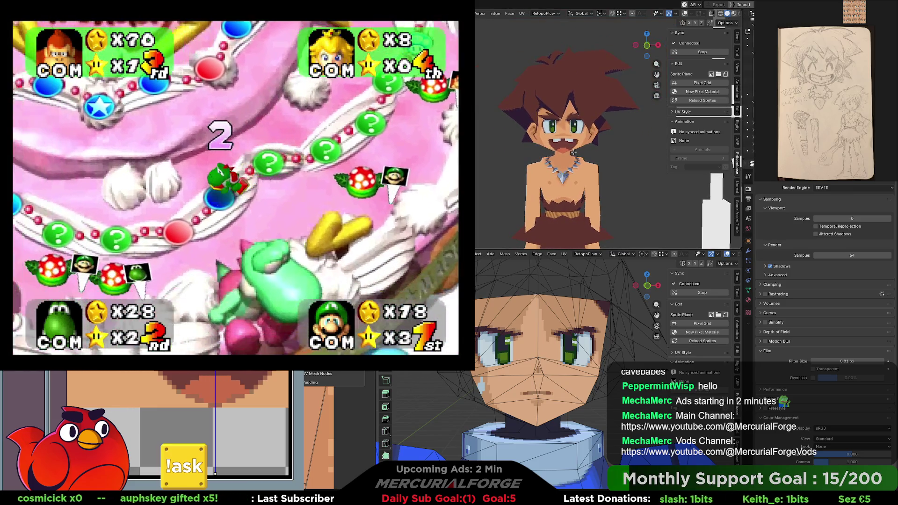
scroll(573, 152, "up", 2)
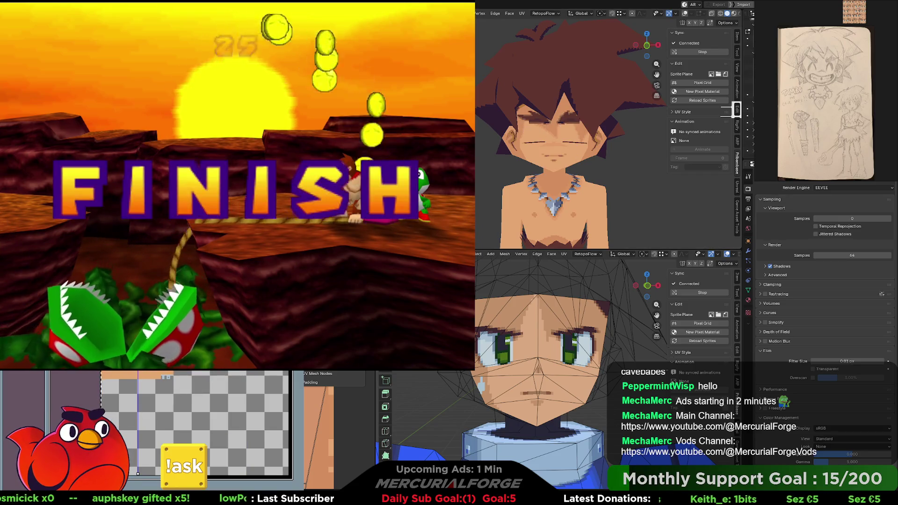
scroll(177, 406, "up", 2)
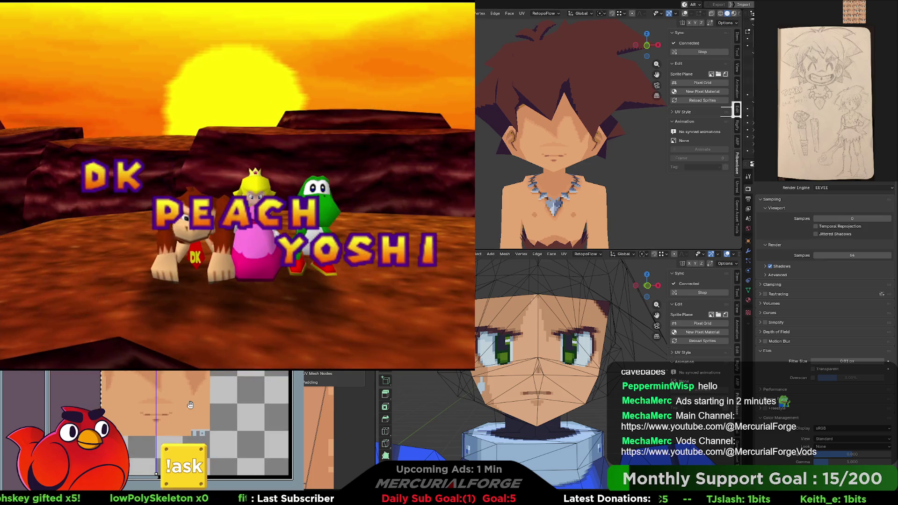
scroll(163, 375, "down", 2)
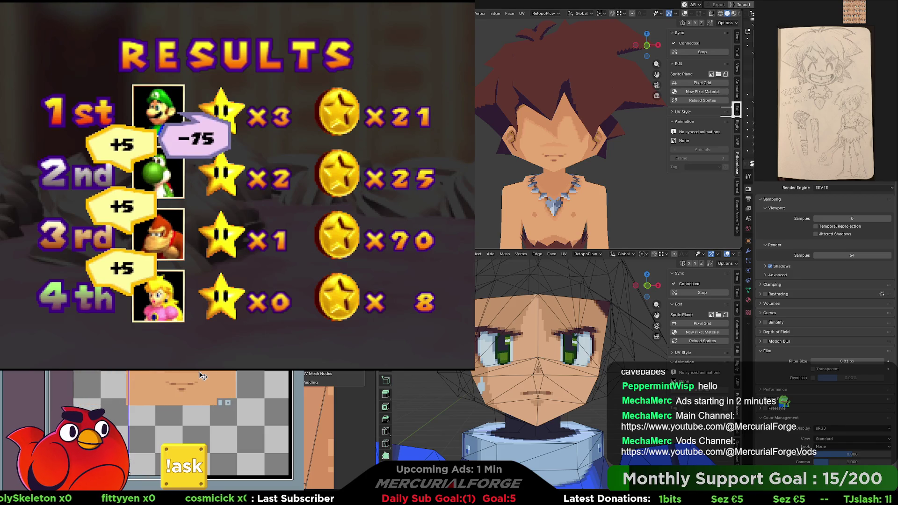
Pan the Image Editor across the skin texture while the face updates to open green eyes
middle_click_drag(201, 376, 188, 380)
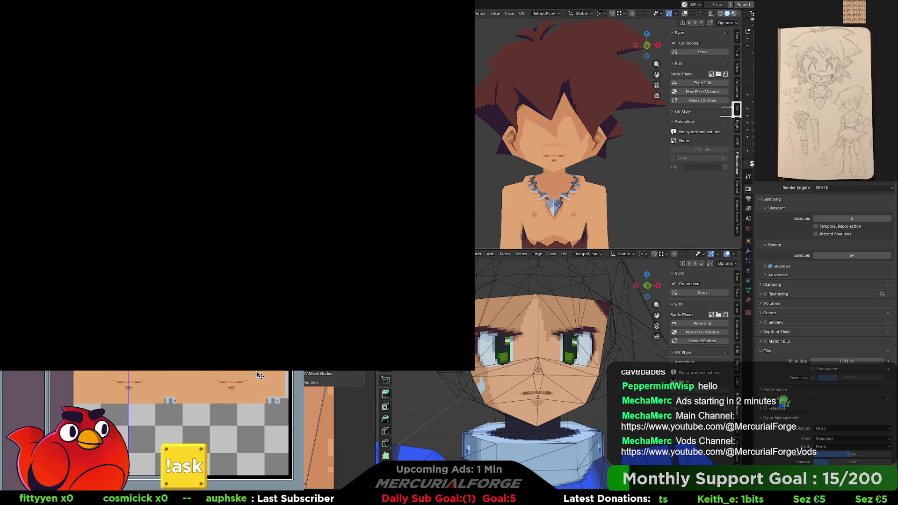
middle_click_drag(259, 376, 268, 376)
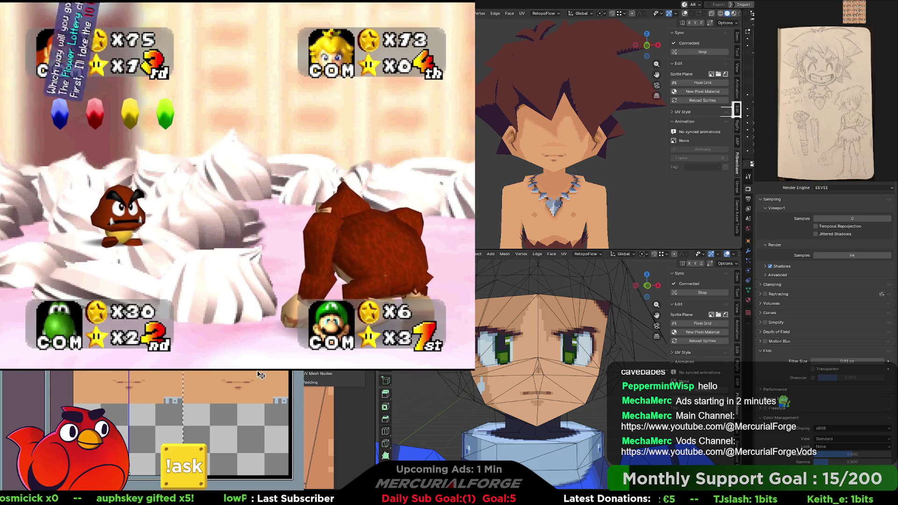
middle_click_drag(262, 374, 176, 372)
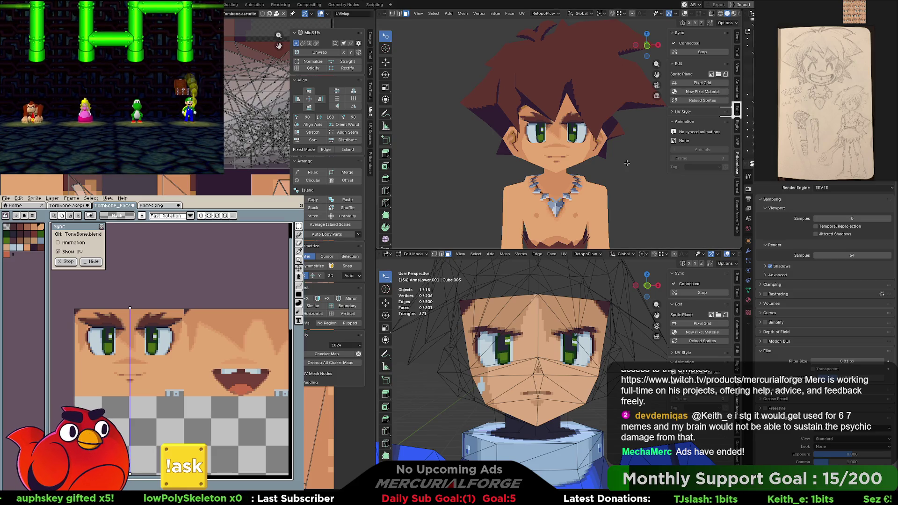
scroll(605, 151, "down", 1)
scroll(605, 158, "down", 2)
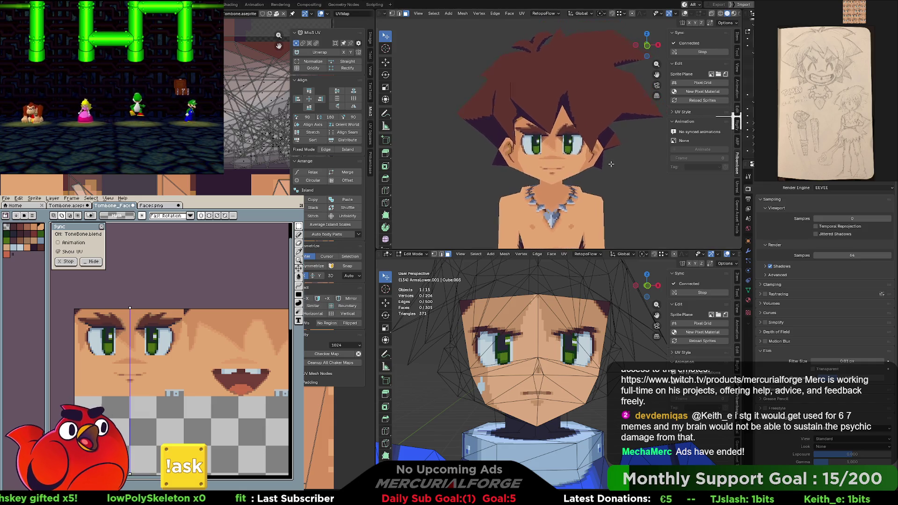
scroll(605, 164, "down", 1)
scroll(590, 165, "up", 2)
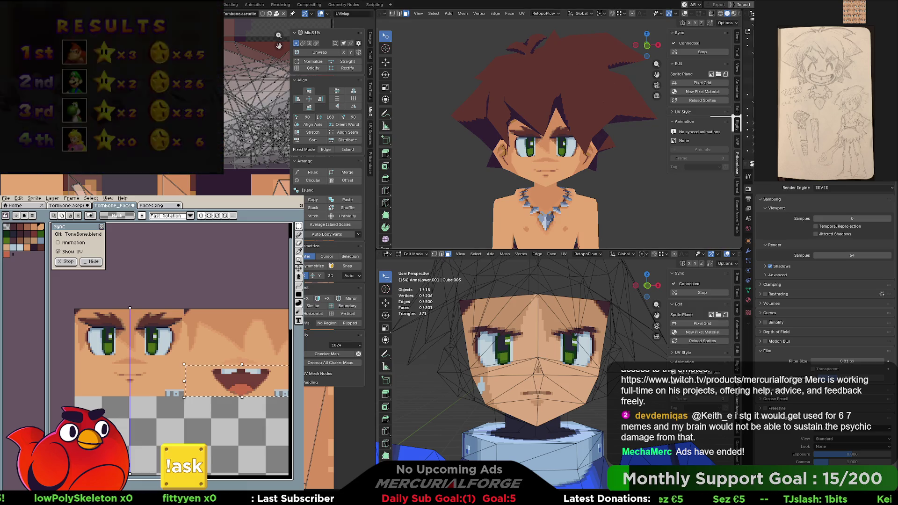
Settle the mouth sprite under the eyes, sample a colour and paint one face pixel, then undo it
key("ctrl+z")
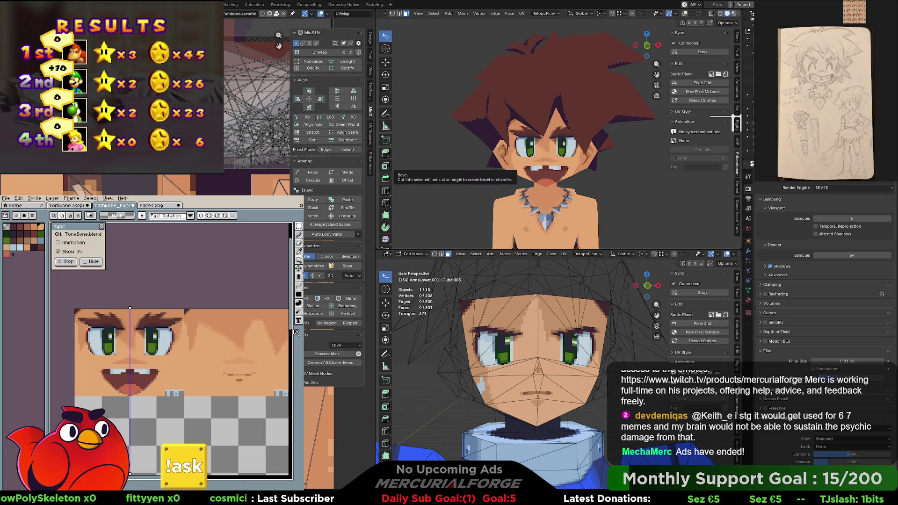
scroll(242, 307, "up", 2)
scroll(242, 308, "down", 1)
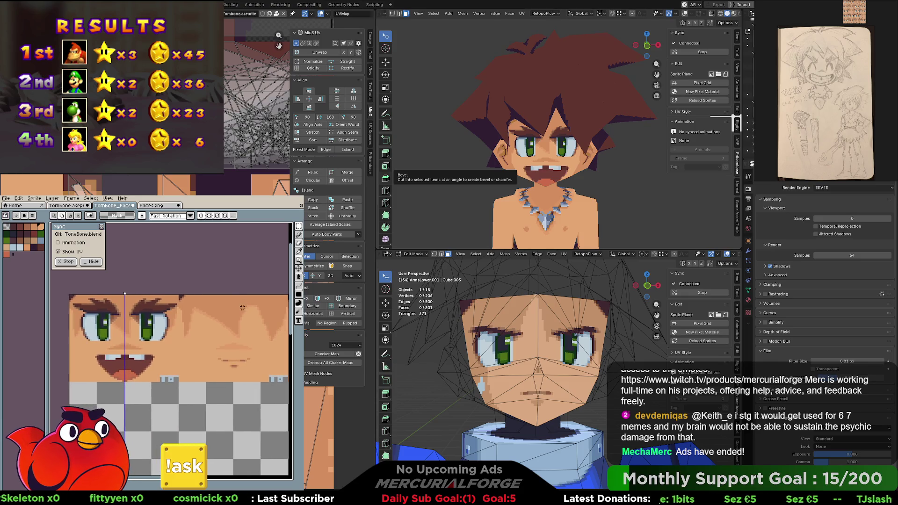
scroll(116, 384, "up", 2)
scroll(175, 351, "up", 2)
key("i")
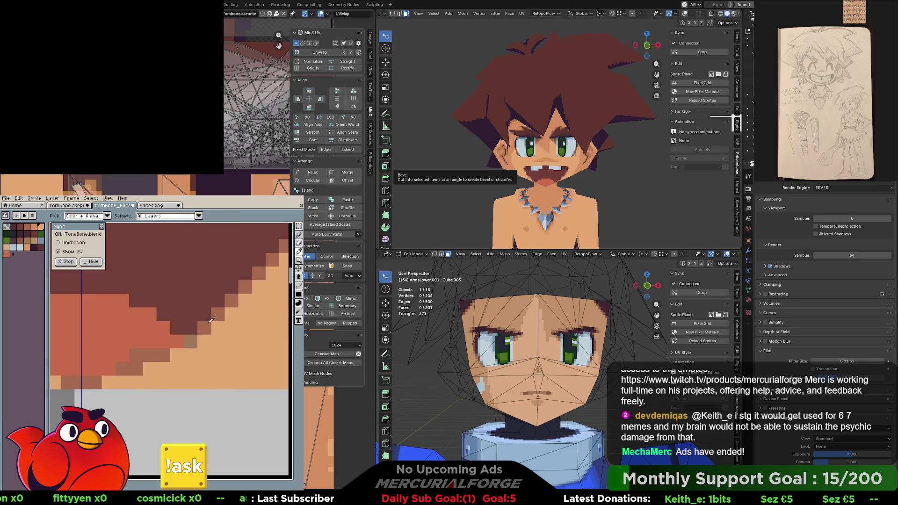
key("b")
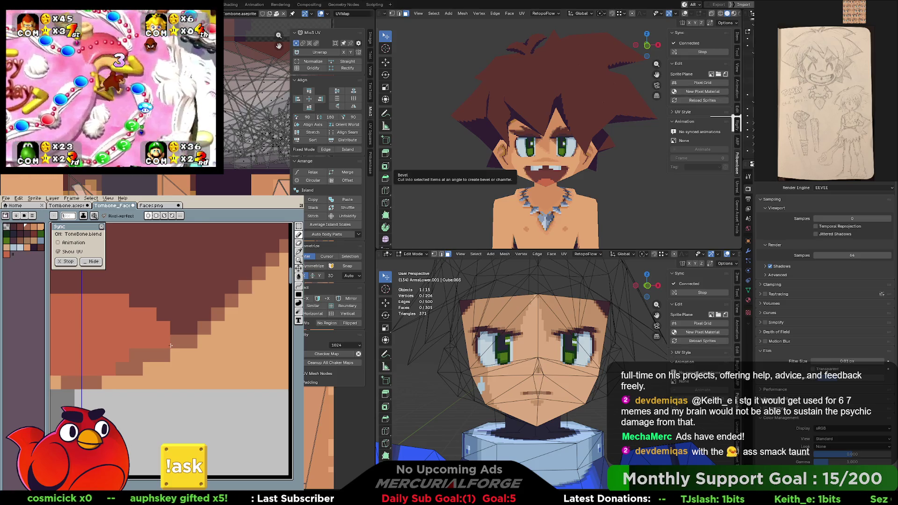
left_click(161, 351)
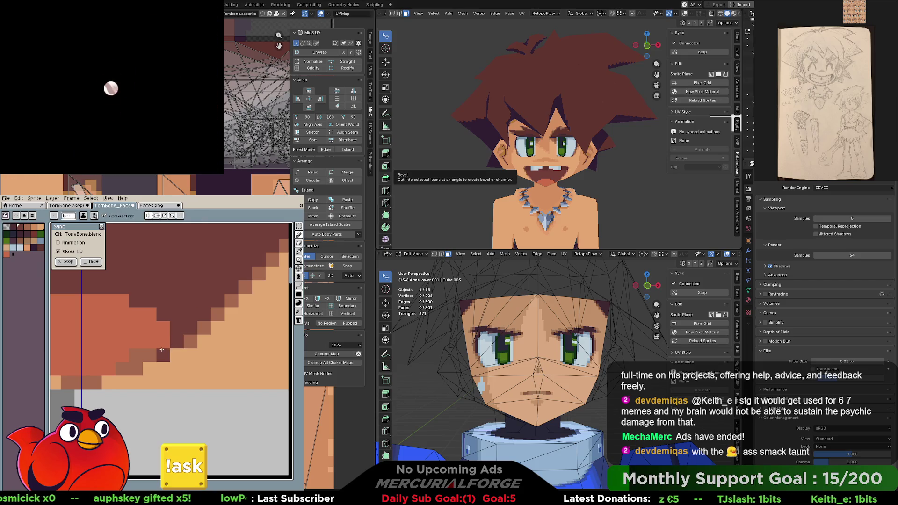
key("ctrl+z")
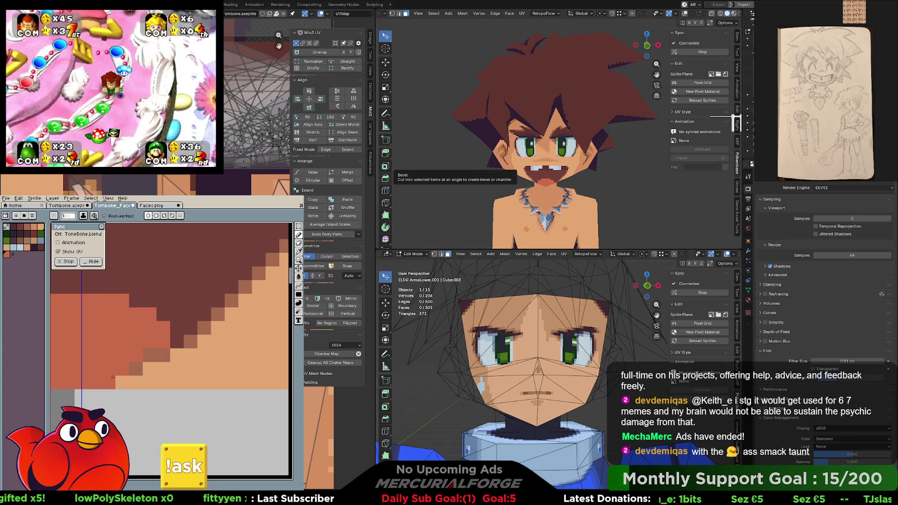
scroll(176, 355, "down", 2)
scroll(177, 354, "down", 1)
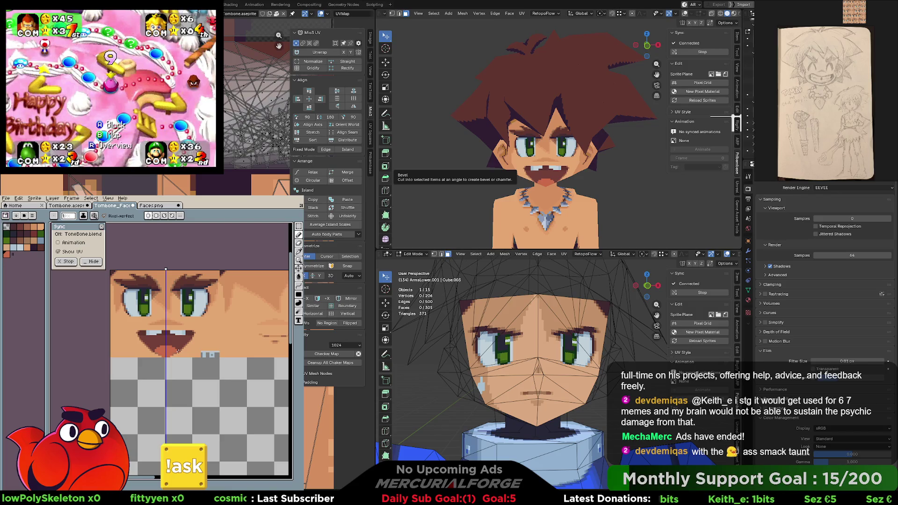
Scroll to the lower face copy and marquee-select its eye region
key("v")
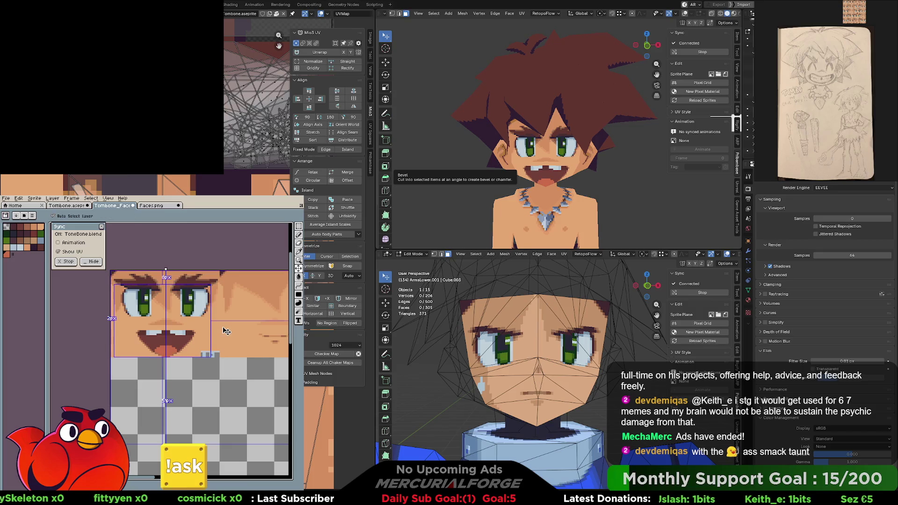
key("b")
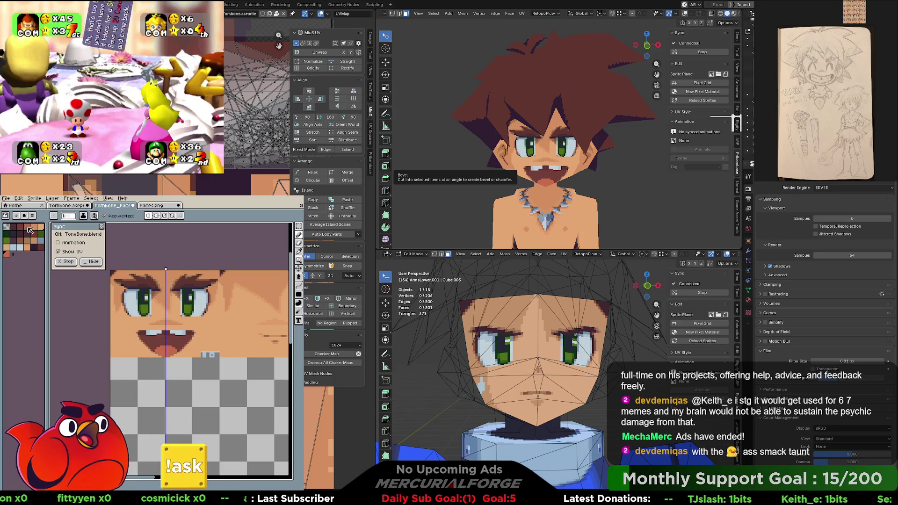
scroll(196, 281, "down", 3)
scroll(223, 283, "up", 1)
scroll(252, 293, "up", 2)
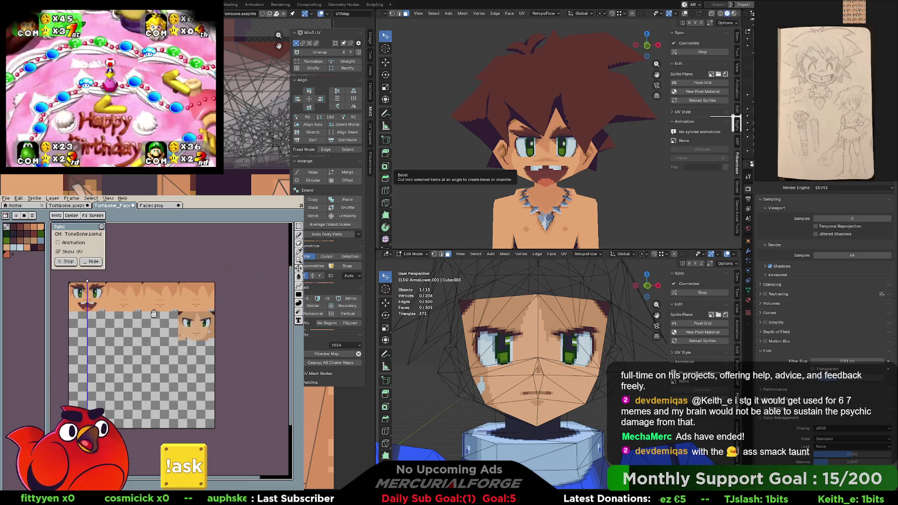
scroll(242, 316, "up", 2)
middle_click_drag(236, 336, 243, 361)
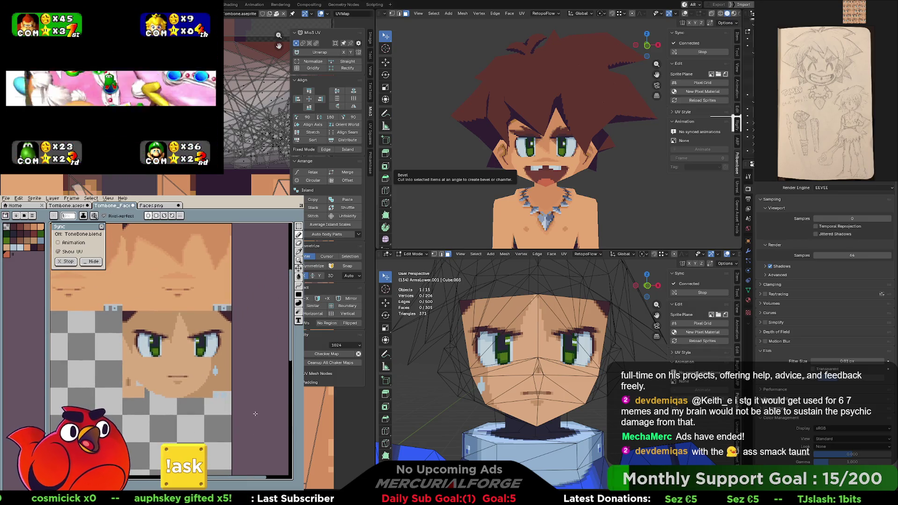
key("m")
left_click_drag(226, 408, 112, 311)
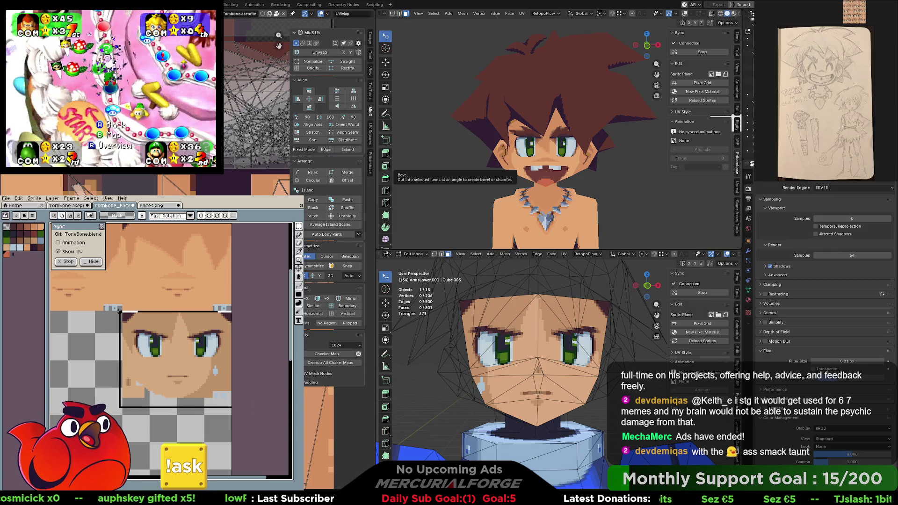
Delete the selected eye region, undo the erasure, and leave Blender mesh editing for Object Mode
key("Delete")
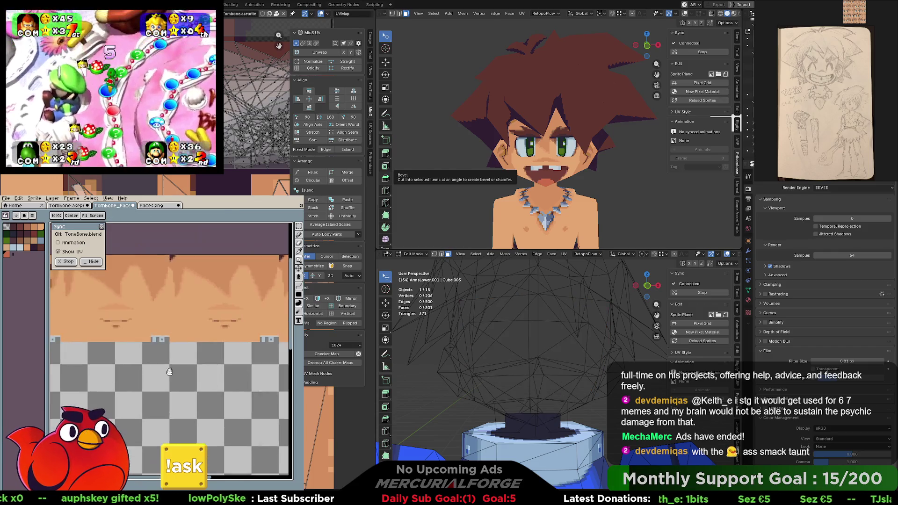
key("ctrl+z")
mouse_move(160, 368)
middle_mouse_down()
mouse_move(220, 381)
mouse_move(234, 401)
middle_mouse_up()
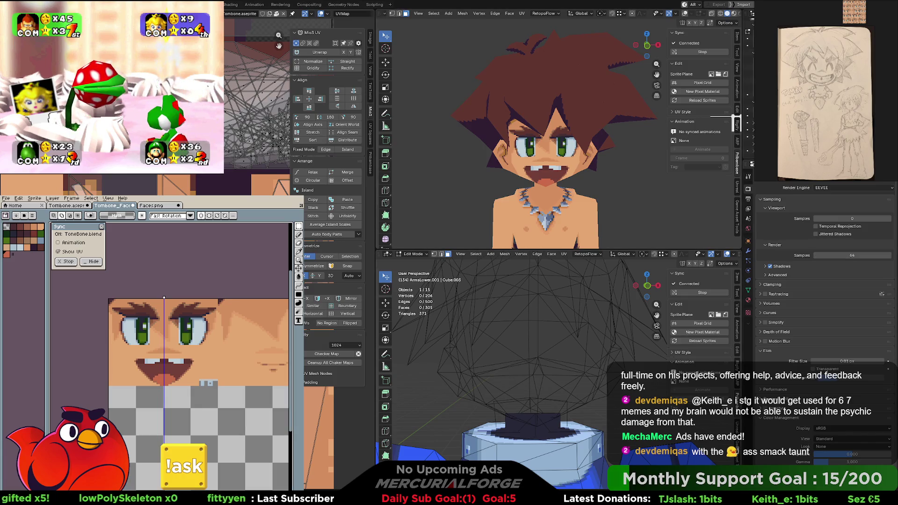
key("Tab")
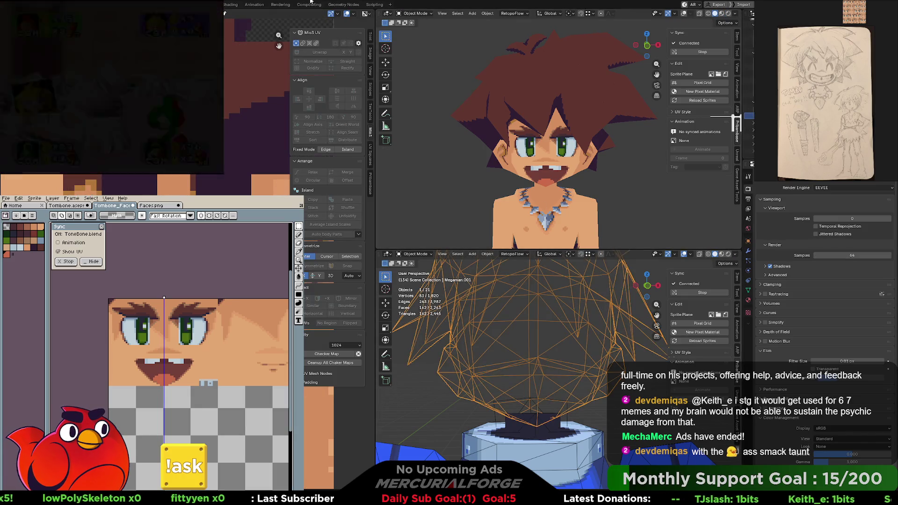
In the Shading workspace, assign Head.png to the body material's Image Texture node
left_click(231, 5)
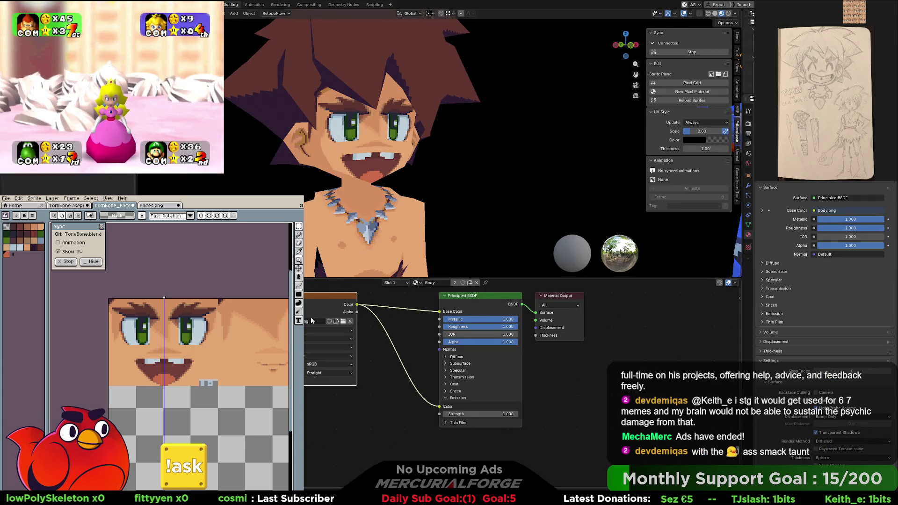
left_click(329, 320)
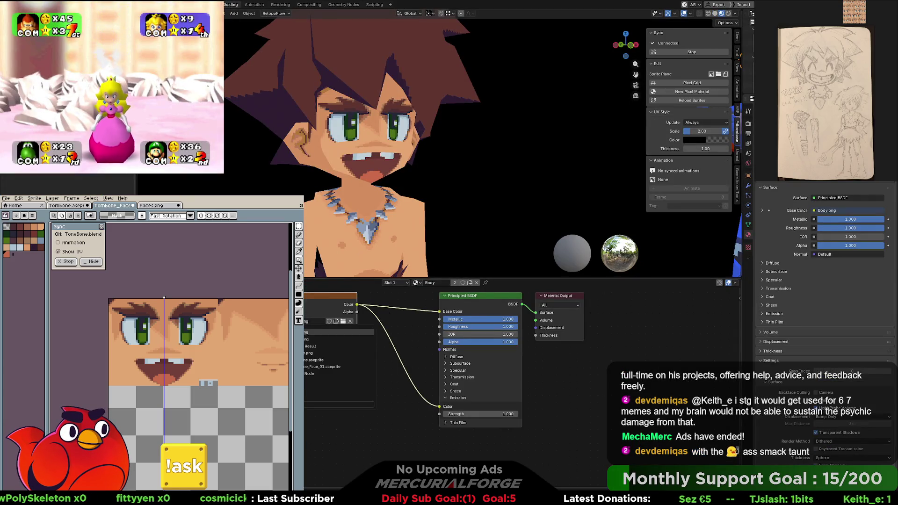
left_click(304, 343)
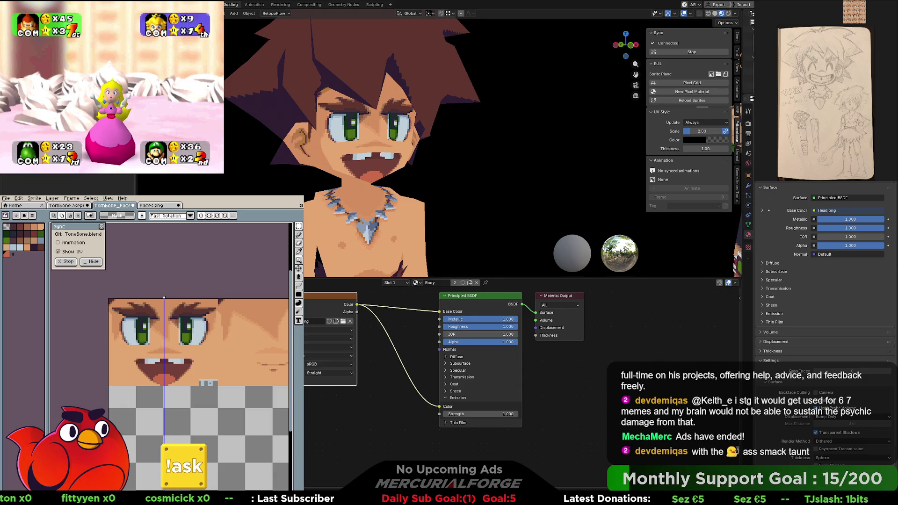
key("ctrl+Page_Up")
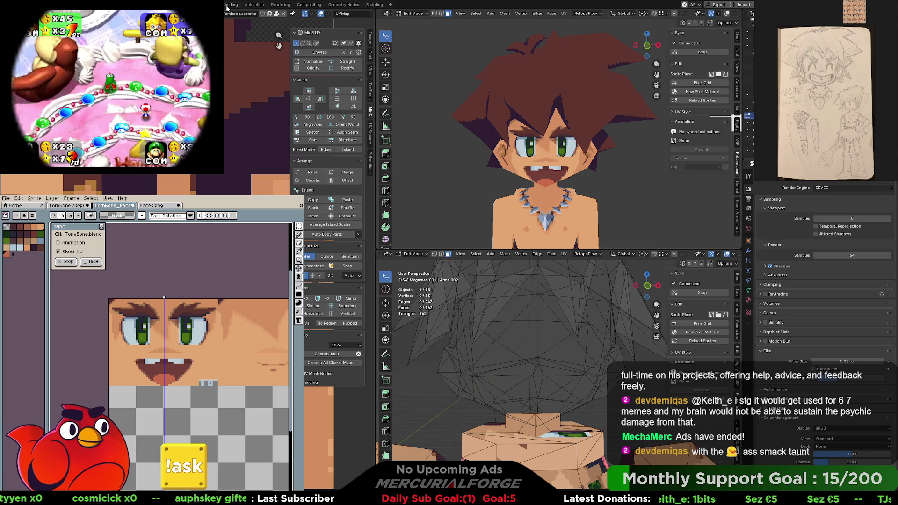
key("ctrl+Page_Down")
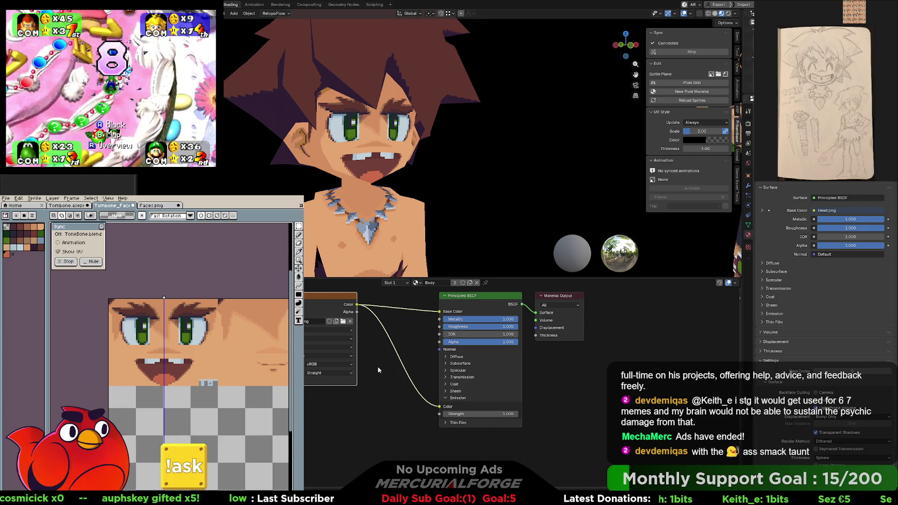
Assign Head.png to the head material's Image Texture node and return to the UV Editing layout
key("Tab")
scroll(563, 171, "up", 2)
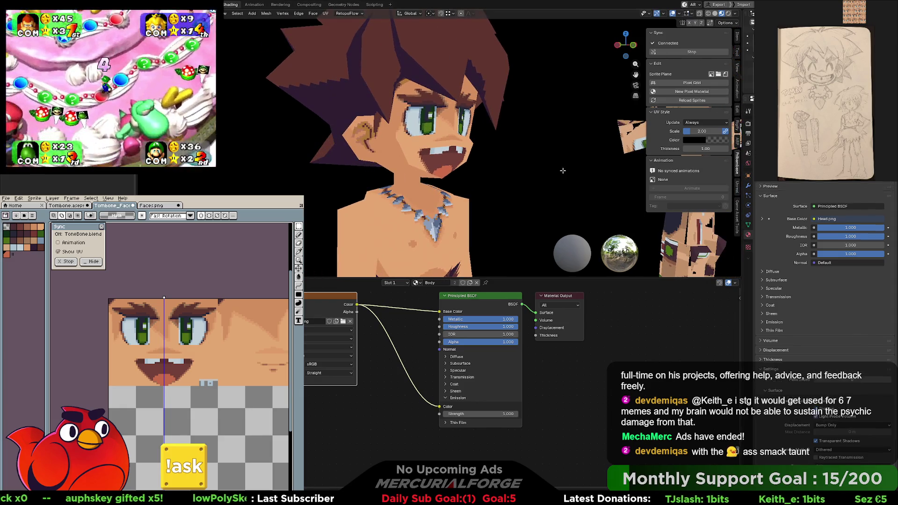
key("Tab")
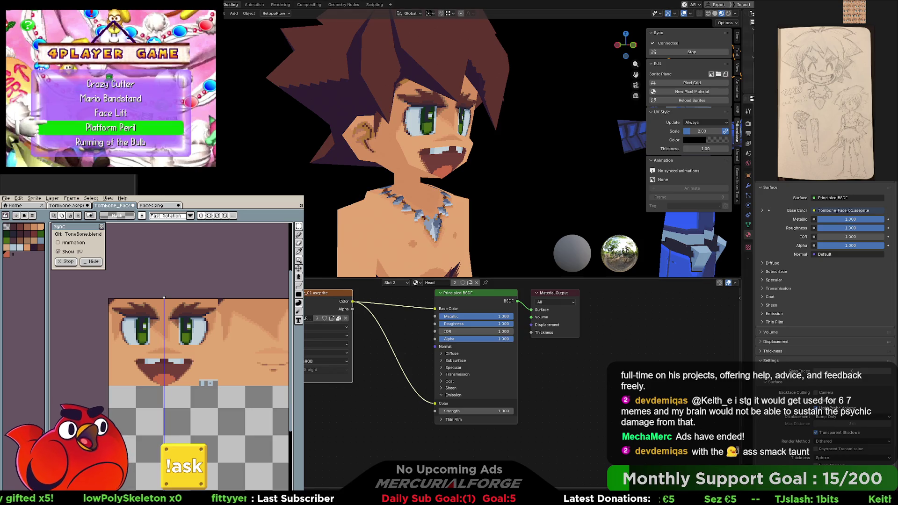
left_click(309, 318)
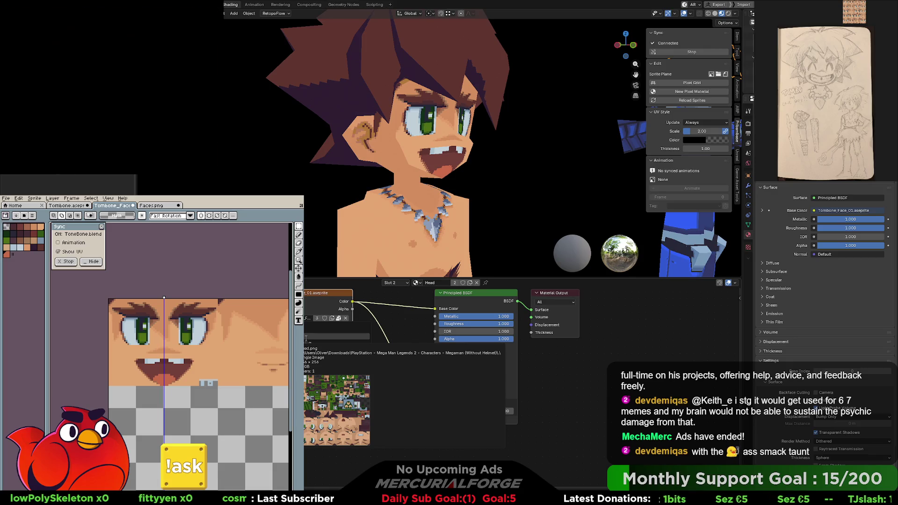
left_click(307, 340)
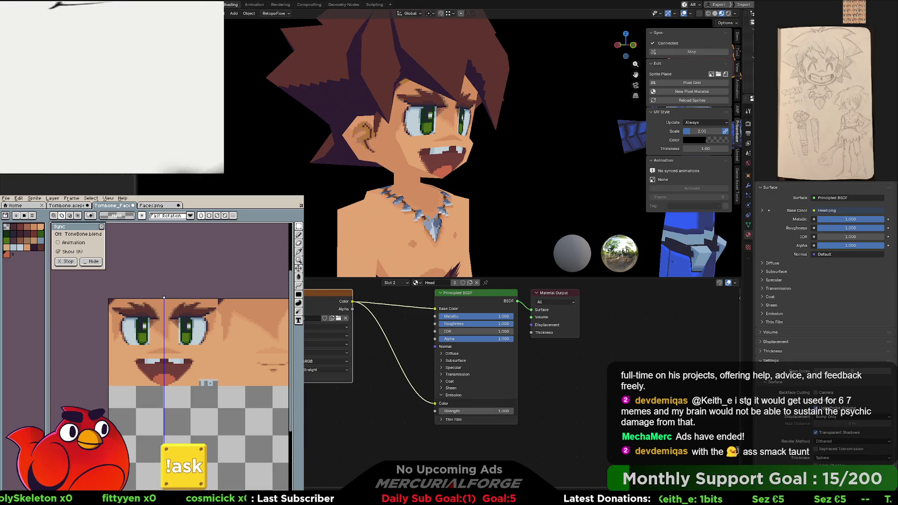
key("ctrl+Page_Up")
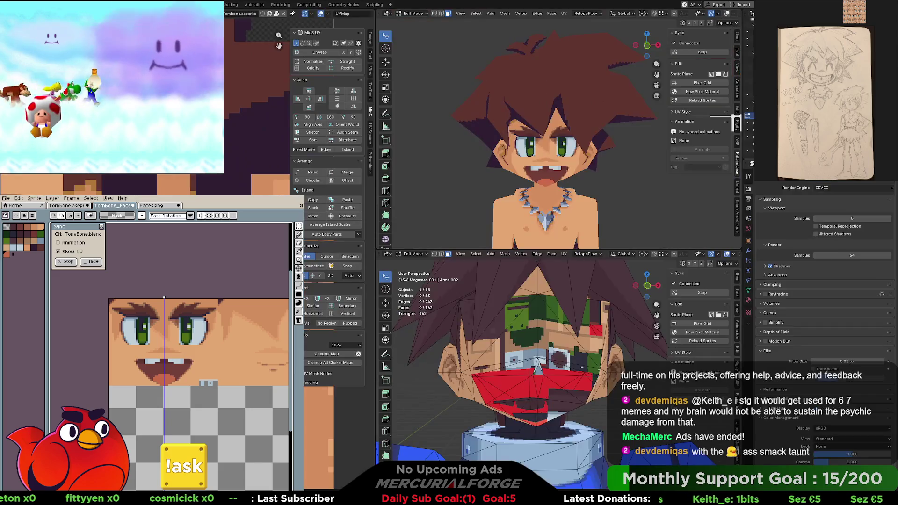
scroll(258, 105, "down", 3)
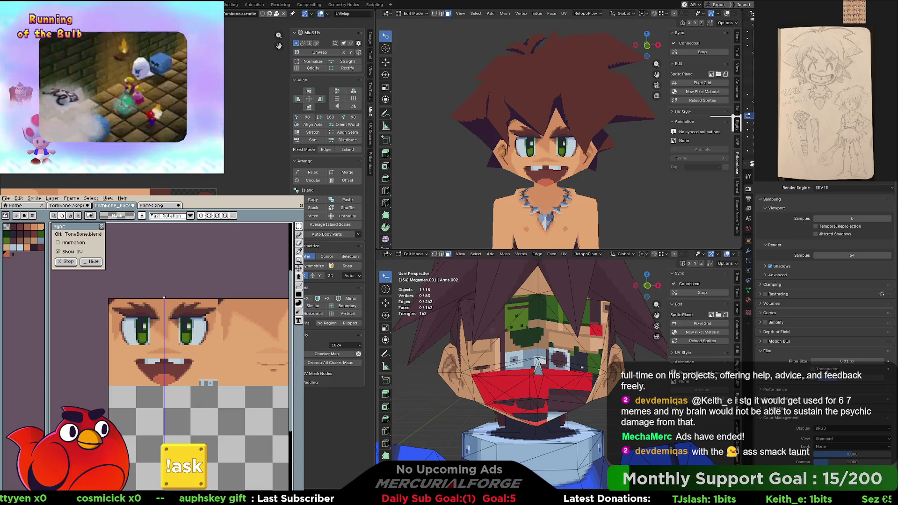
Select the face UV island and undo three remaps back to the closed-eyes grin mapping
key("l")
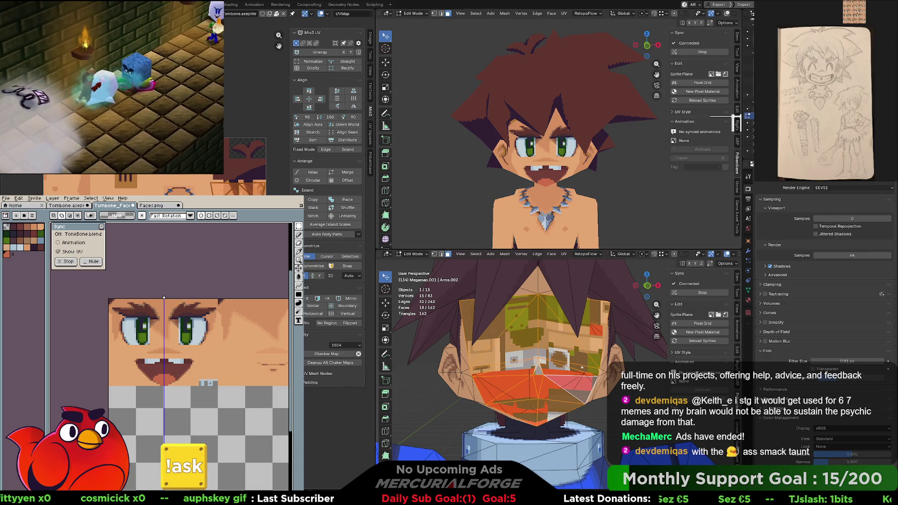
key("ctrl+z")
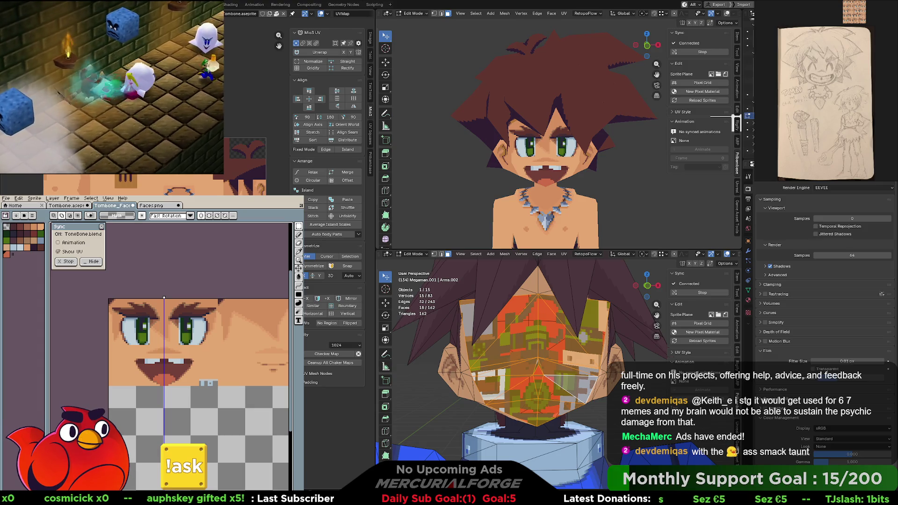
key("ctrl+z")
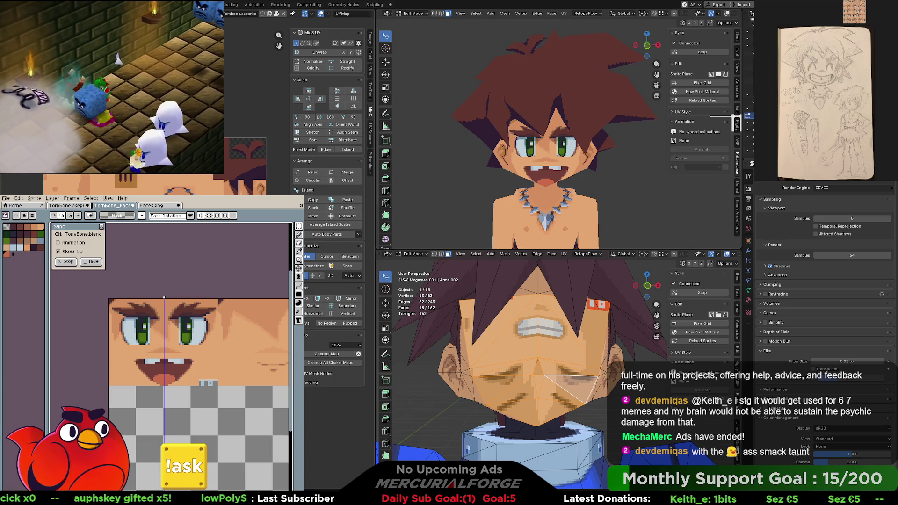
key("ctrl+z")
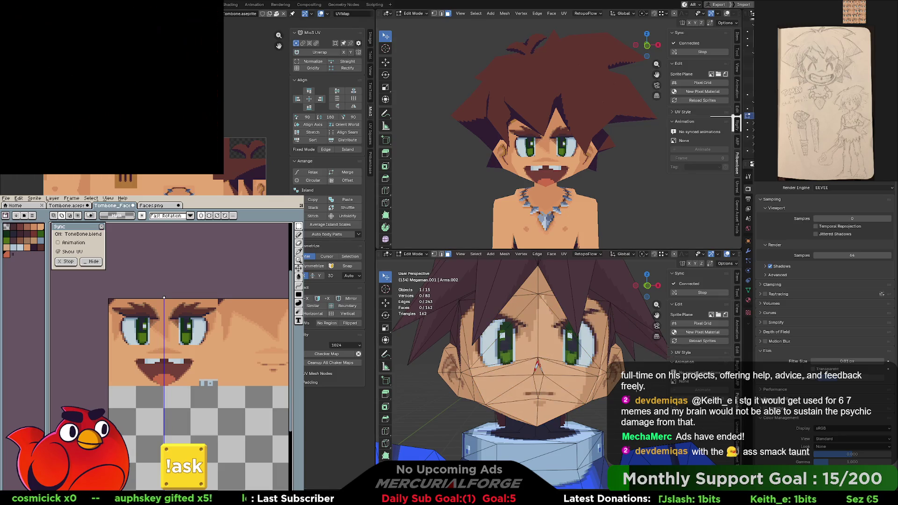
Toggle between Object and Edit Mode while orbiting close to the face, then select face edges
key("Tab")
middle_click_drag(538, 386, 584, 344)
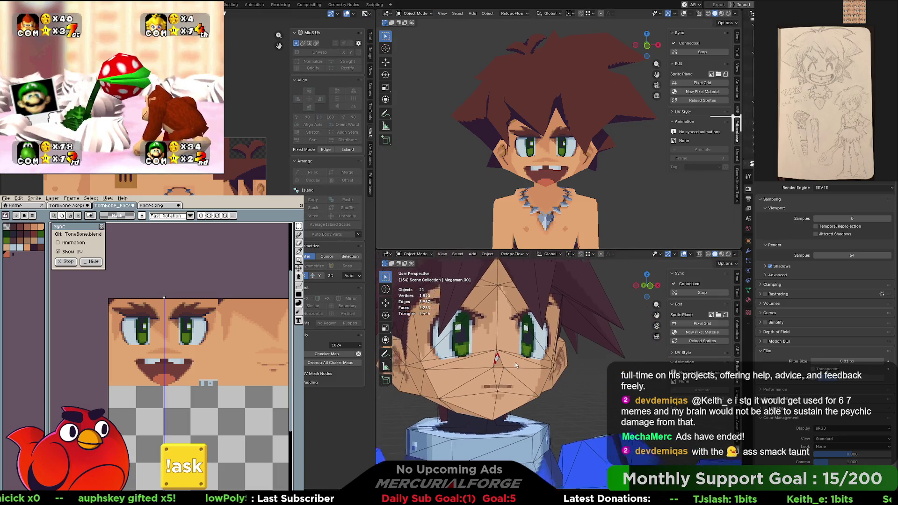
scroll(584, 344, "up", 3)
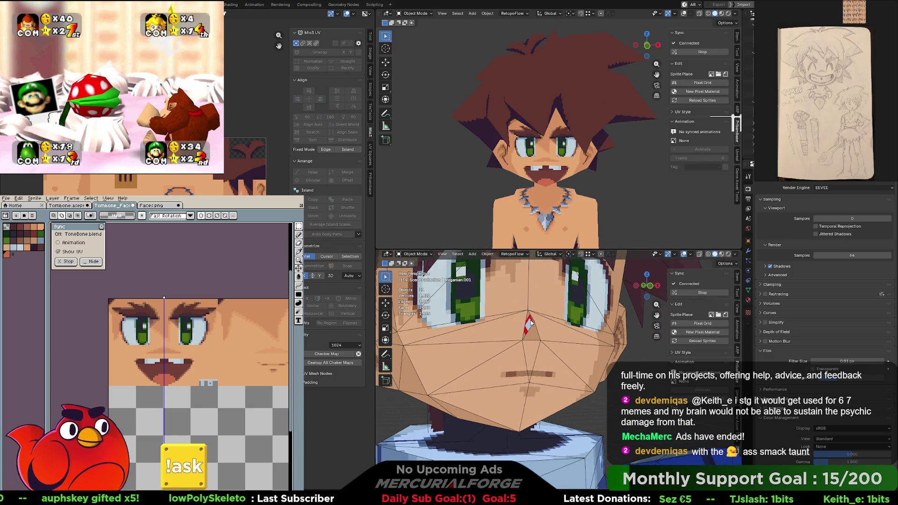
key("Tab")
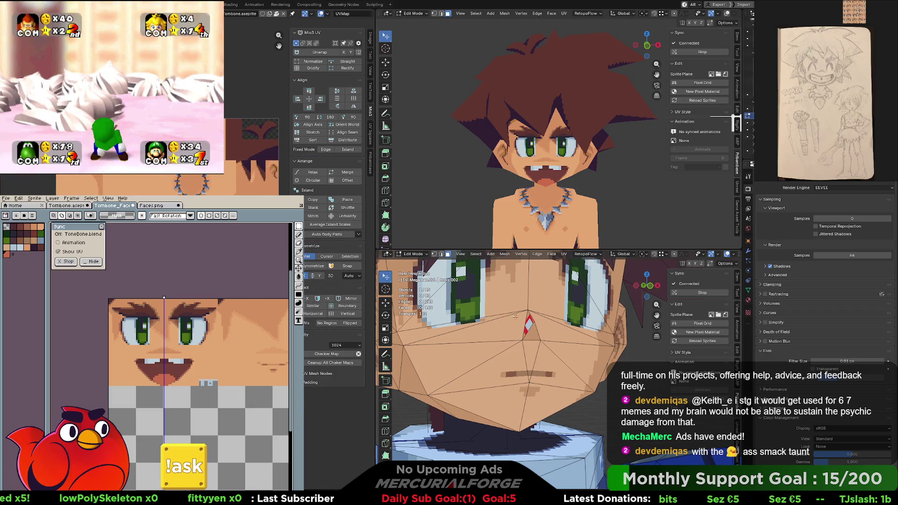
key("Tab")
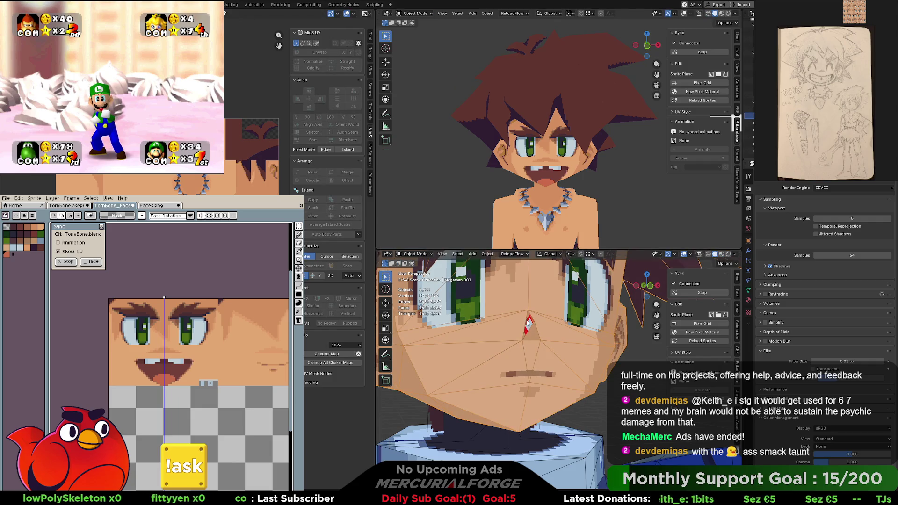
key("Tab")
middle_click_drag(532, 322, 660, 316)
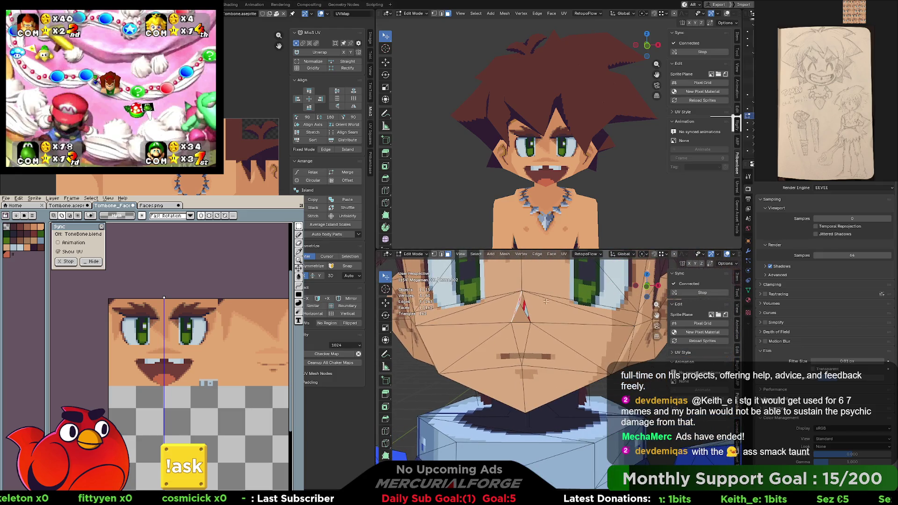
left_click(523, 308)
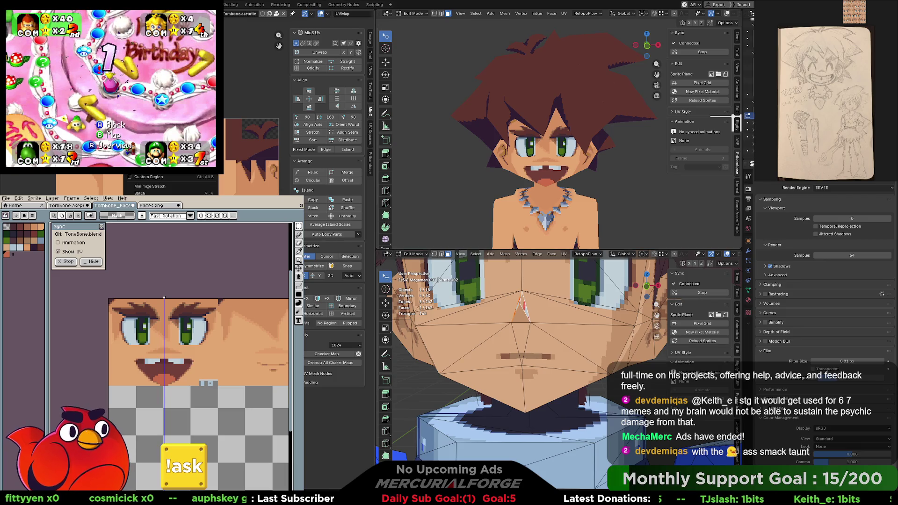
Show Head.png in the UV editor, select then deselect all faces, exit to Object Mode and select the hair object
left_click(227, 13)
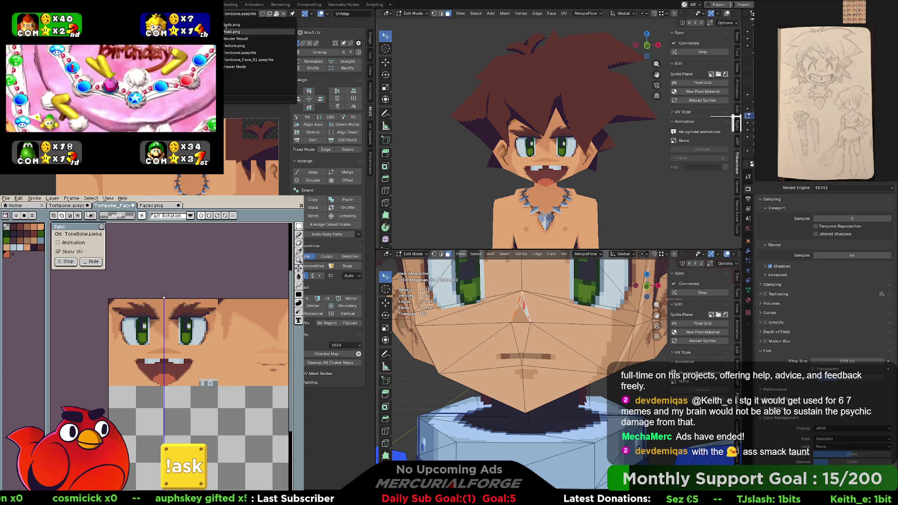
left_click(230, 32)
scroll(282, 113, "up", 3)
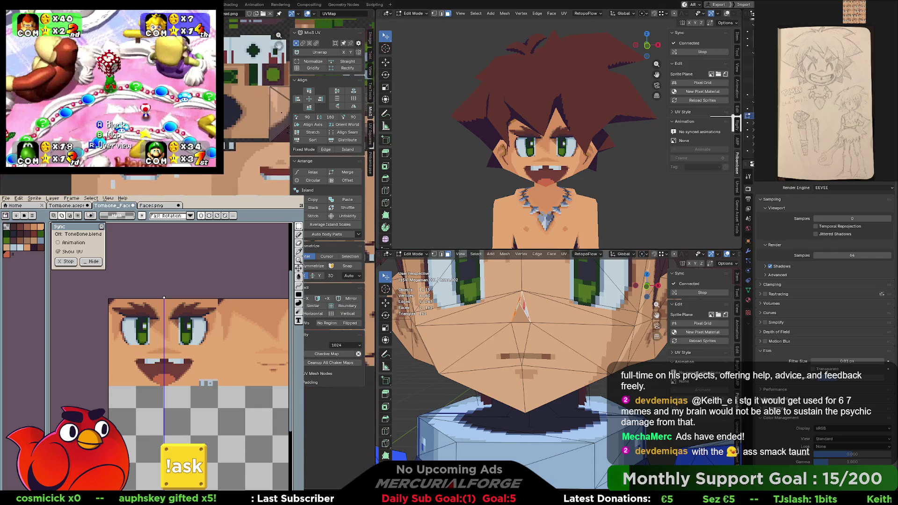
scroll(281, 112, "up", 2)
scroll(281, 112, "up", 2)
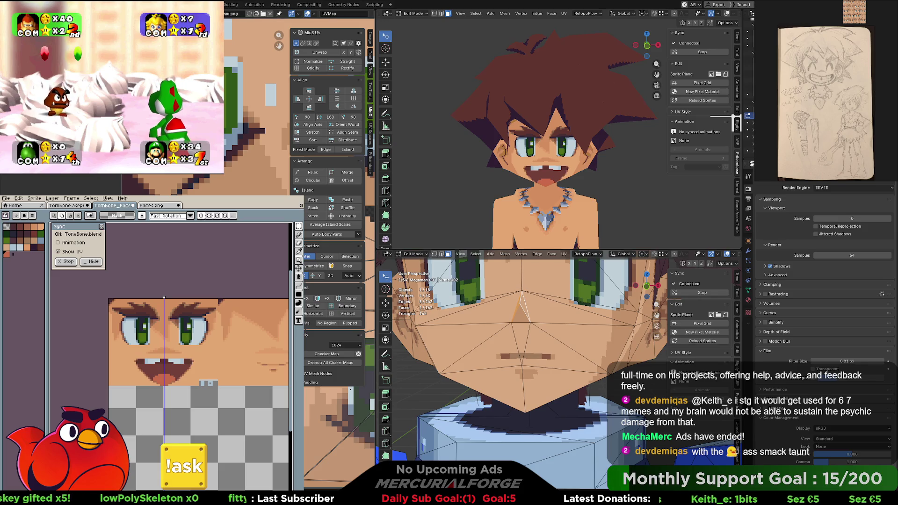
left_click_drag(279, 46, 279, 45)
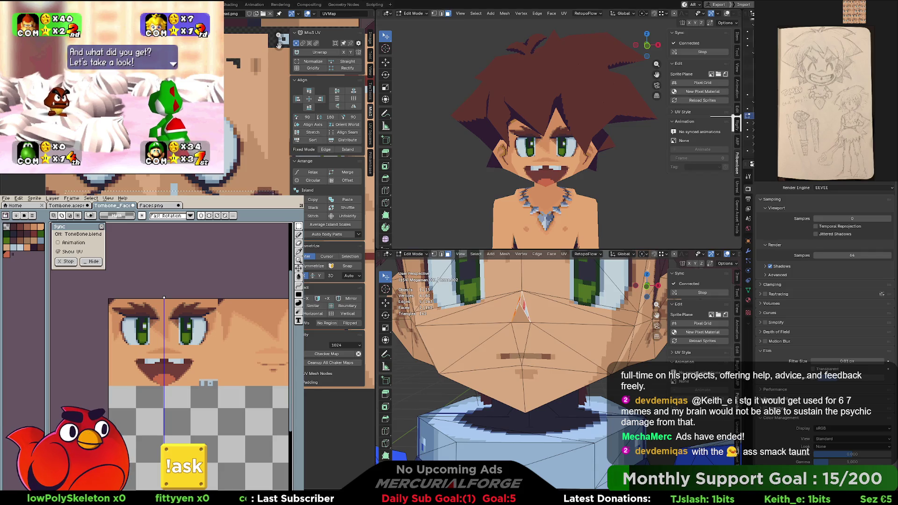
key("a")
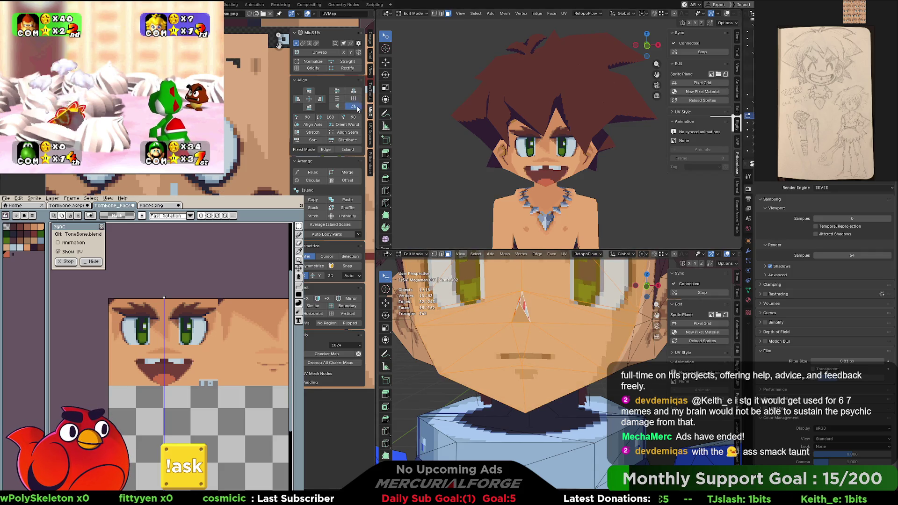
key("alt+a")
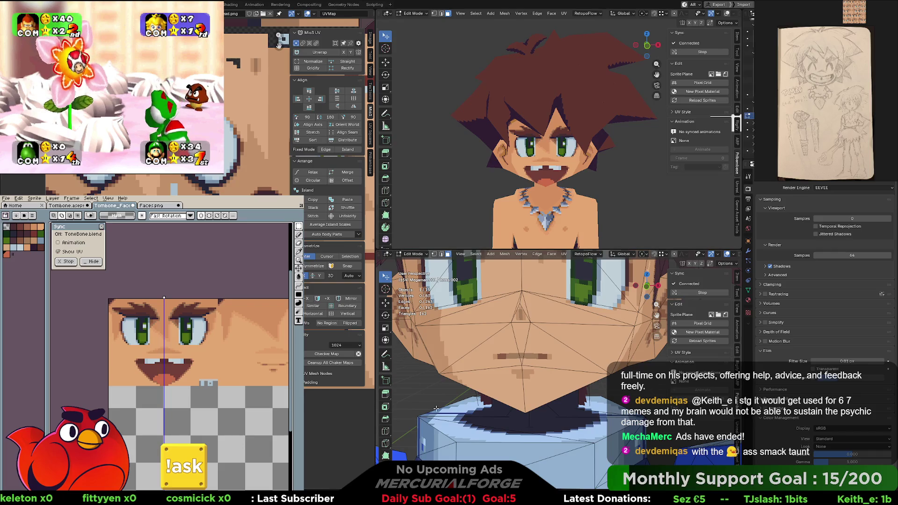
scroll(437, 409, "down", 3)
key("Tab")
left_click(615, 375)
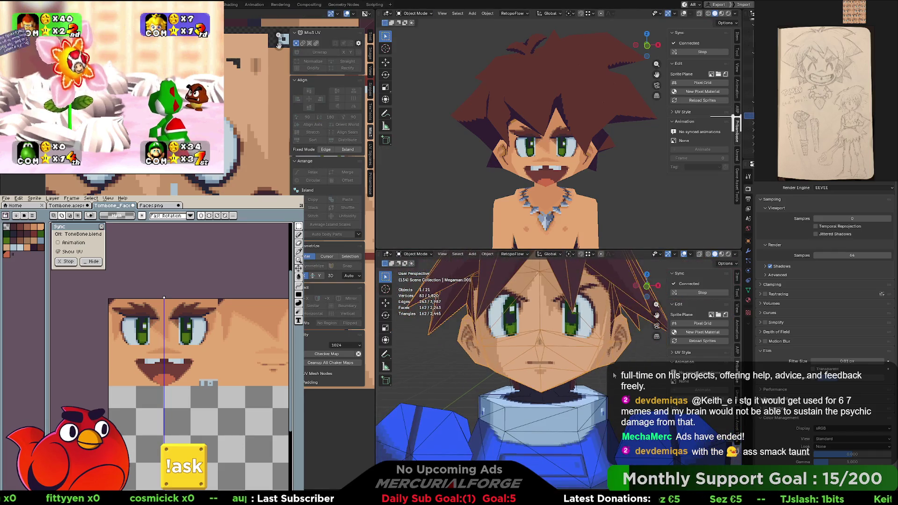
key("alt+a")
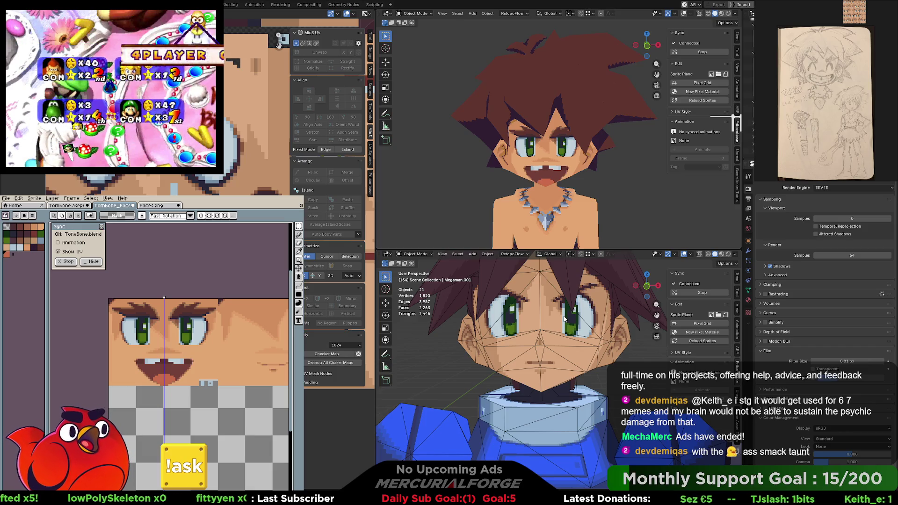
scroll(159, 347, "up", 1)
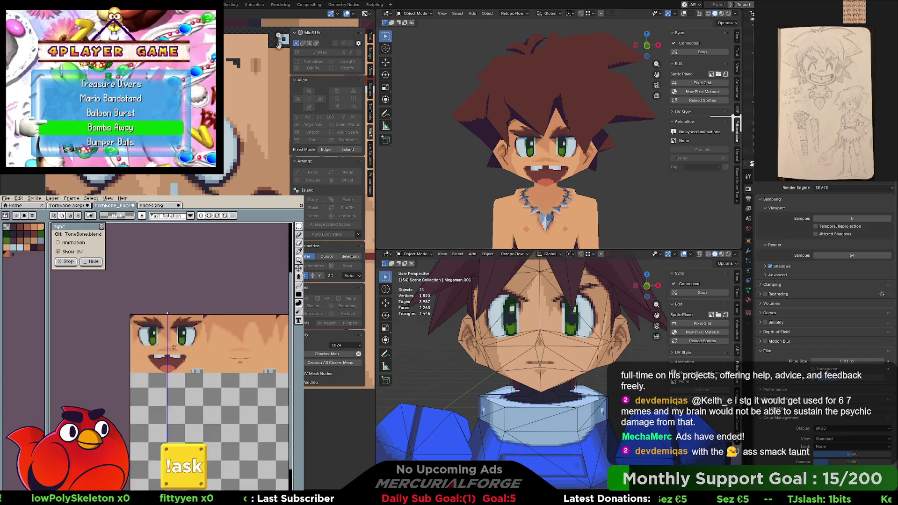
scroll(160, 347, "up", 1)
scroll(159, 347, "up", 1)
scroll(159, 347, "up", 1)
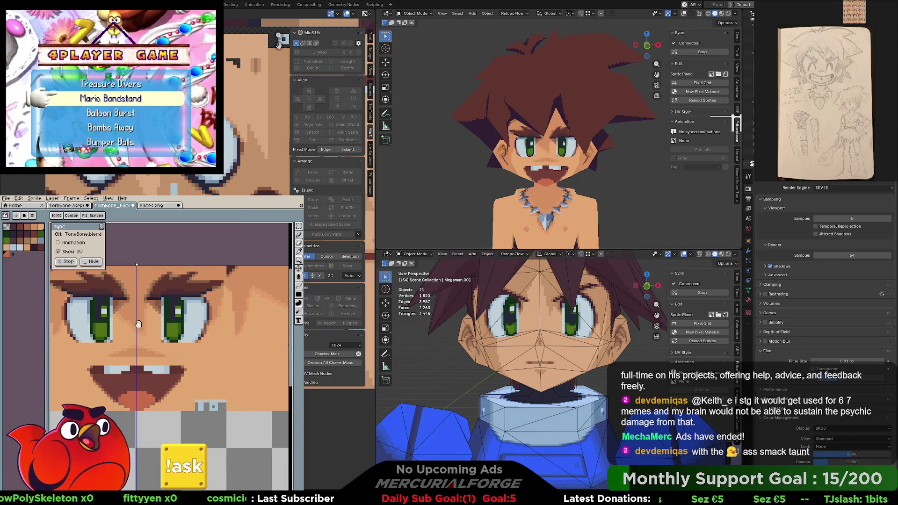
scroll(159, 347, "down", 1)
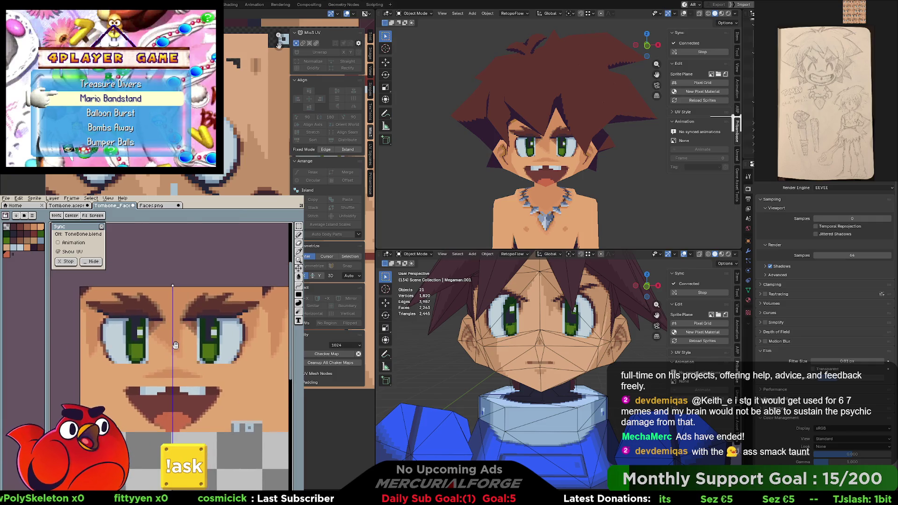
left_click(33, 215)
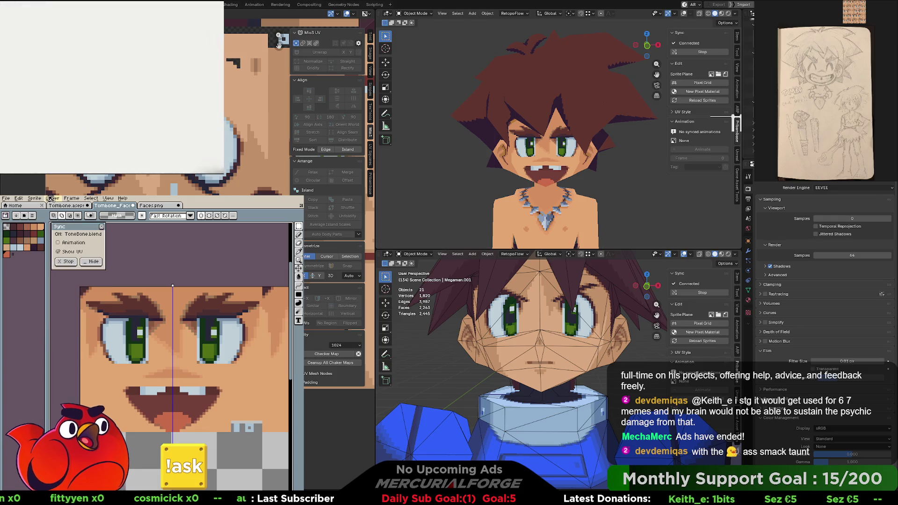
Create a New Palette from Sprite so the palette holds only the face sprite's colours
left_click(34, 198)
mouse_move(47, 213)
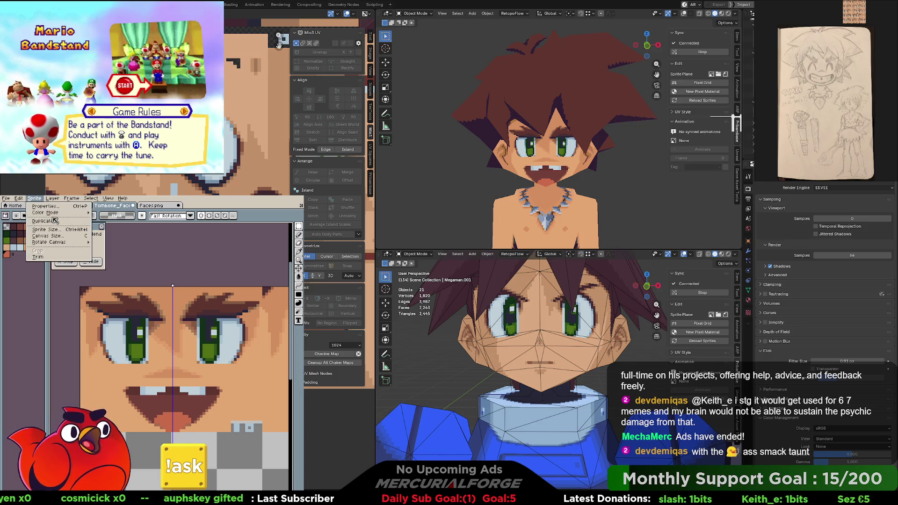
left_click(32, 215)
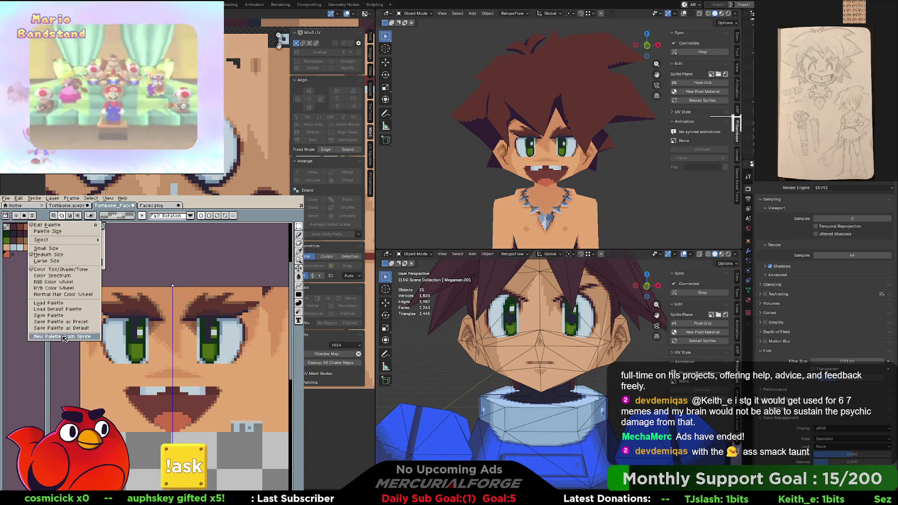
left_click(70, 260)
key("Return")
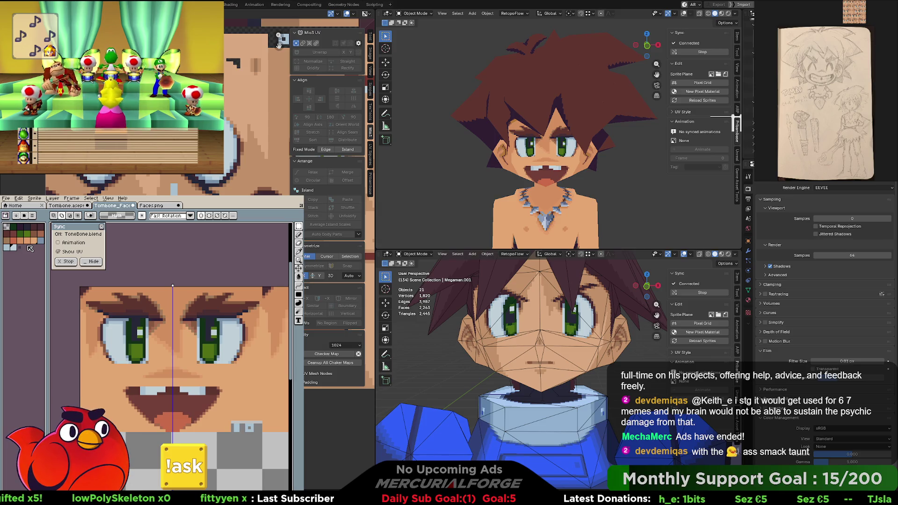
left_click(33, 216)
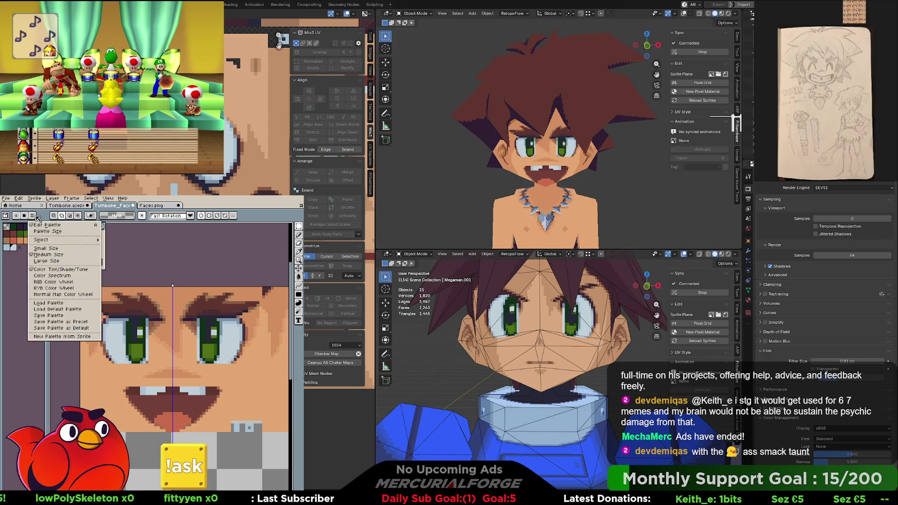
left_click(17, 265)
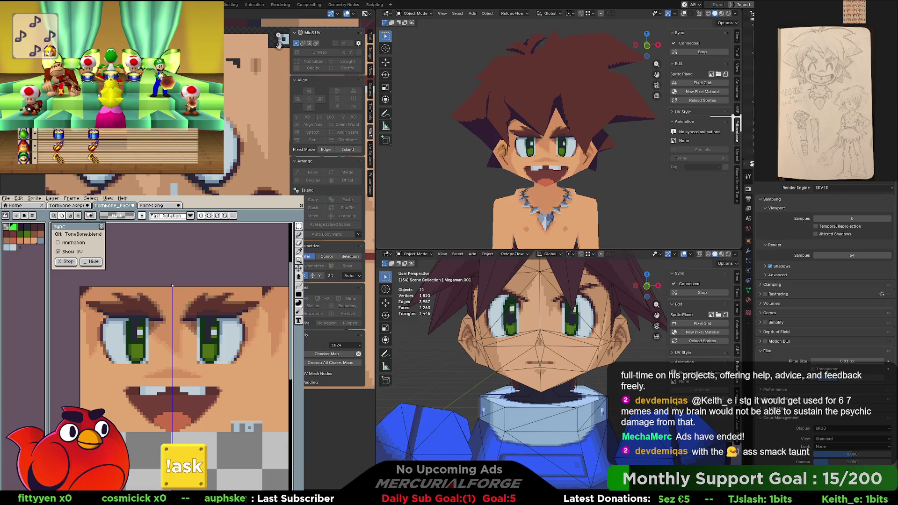
scroll(214, 408, "down", 4)
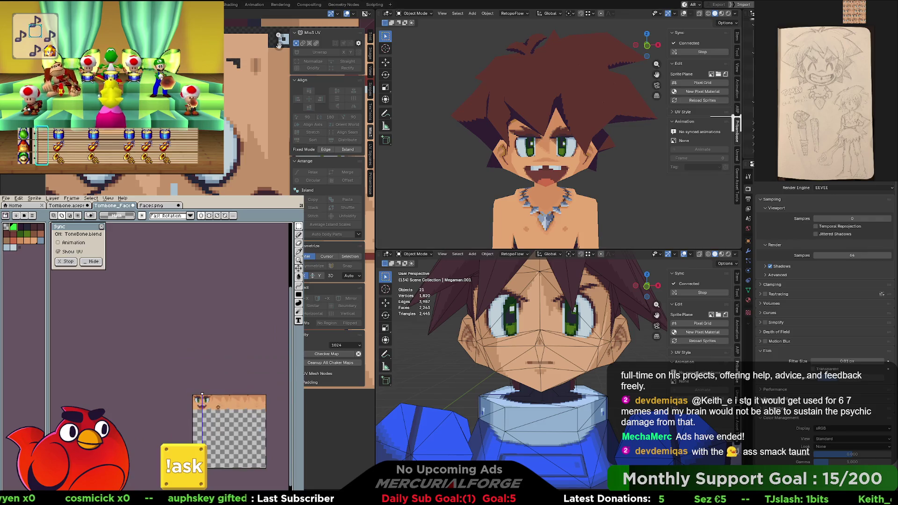
scroll(202, 400, "up", 4)
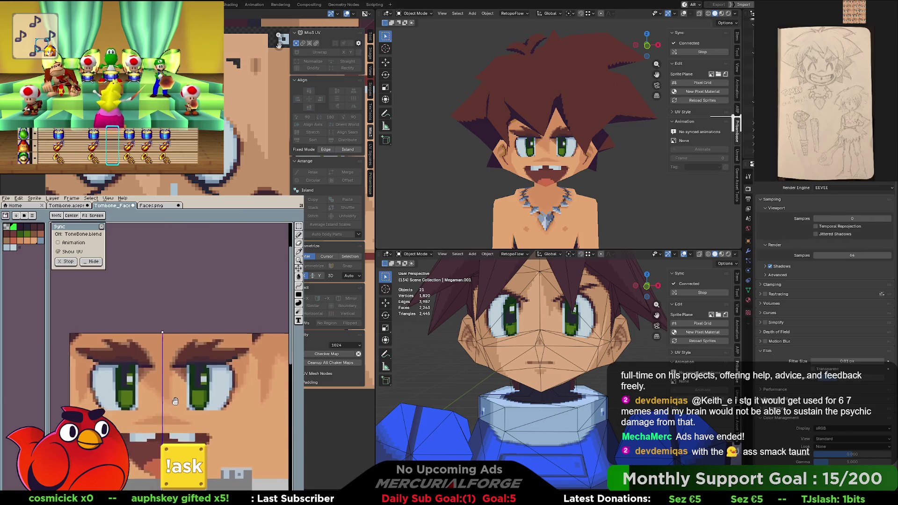
Switch the face sprite to Indexed colour mode via Sprite > Color Mode
left_click(39, 200)
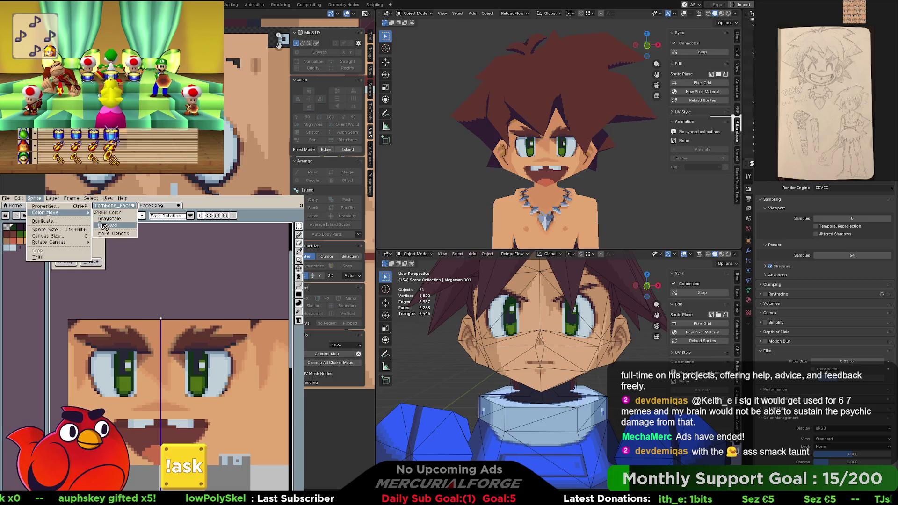
left_click(70, 223)
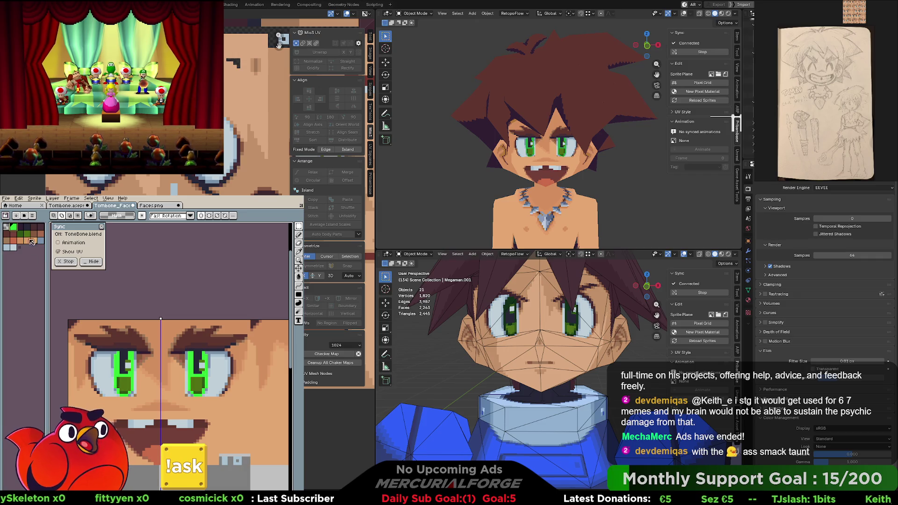
Set Palette Size to Large Size from the palette options, checking the sort menu before and after
left_click(17, 216)
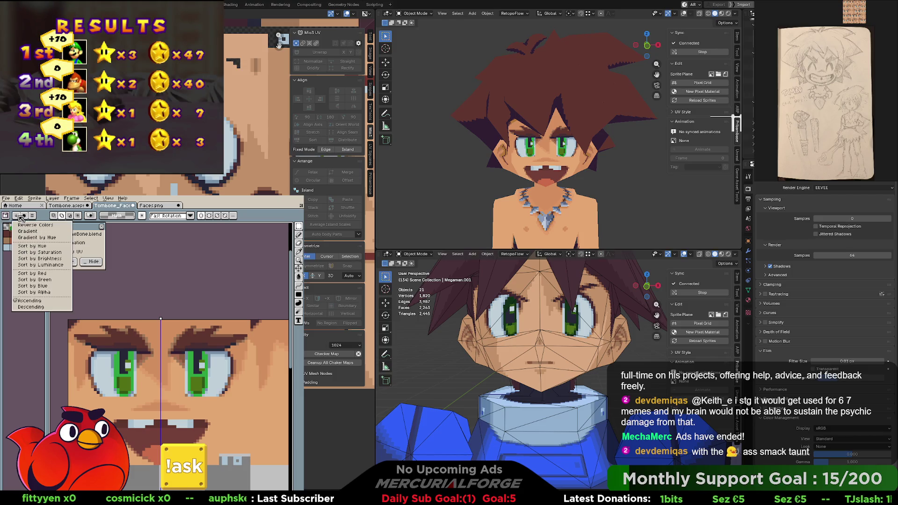
left_click(35, 216)
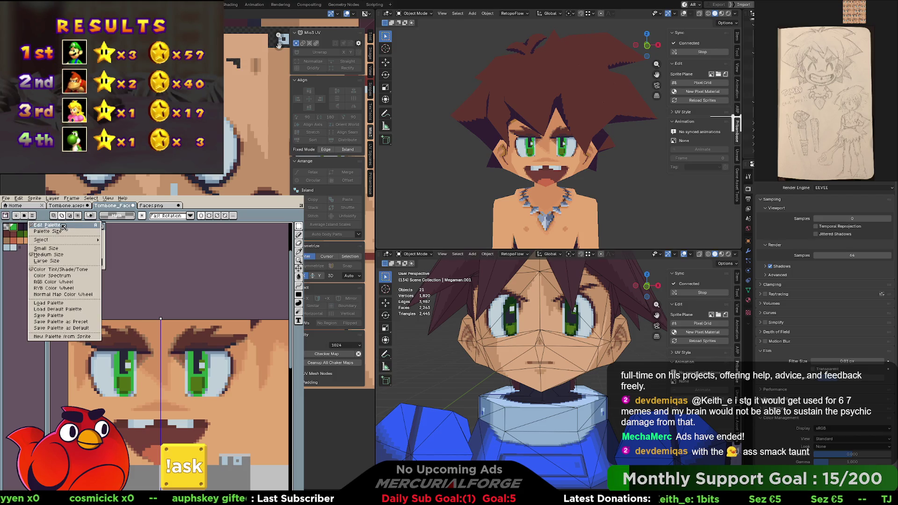
left_click(55, 260)
left_click(19, 216)
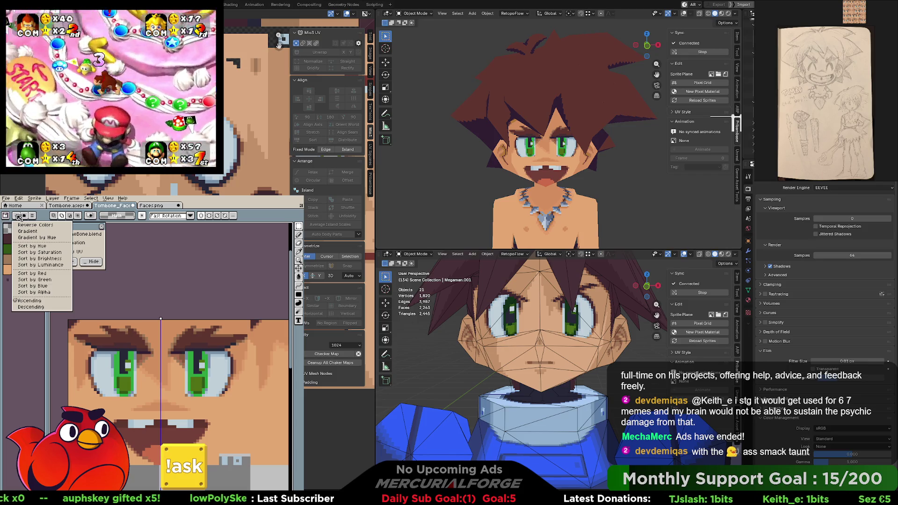
left_click(37, 216)
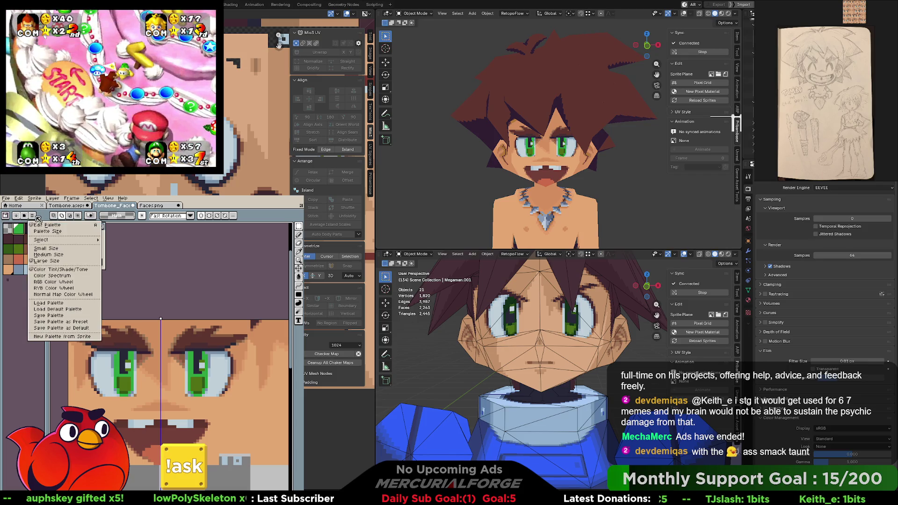
left_click(37, 219)
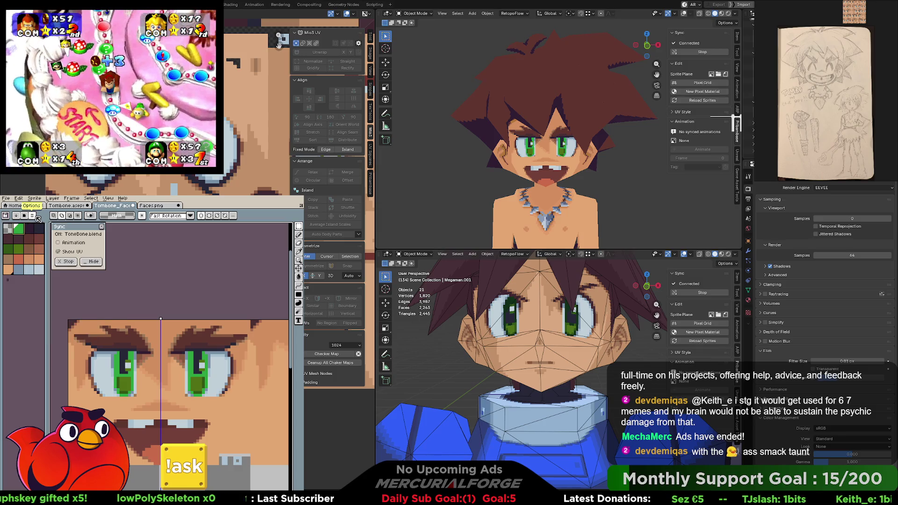
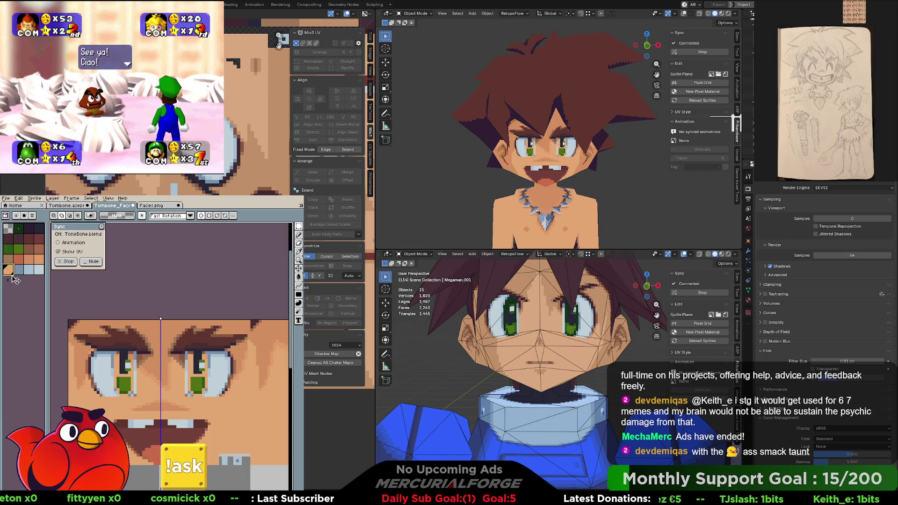
Rearrange the palette swatches, recolouring the eyes, and sample colours from the canvas
left_click_drag(15, 278, 26, 237)
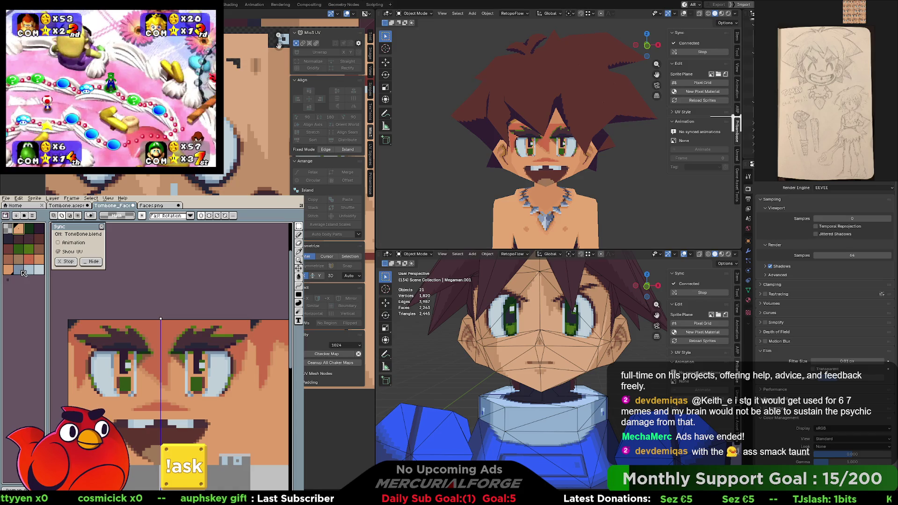
key("i")
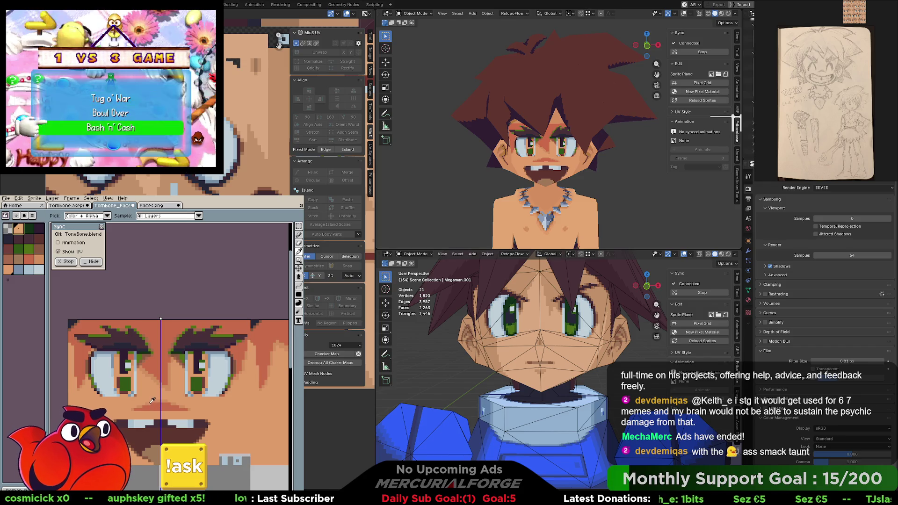
key("m")
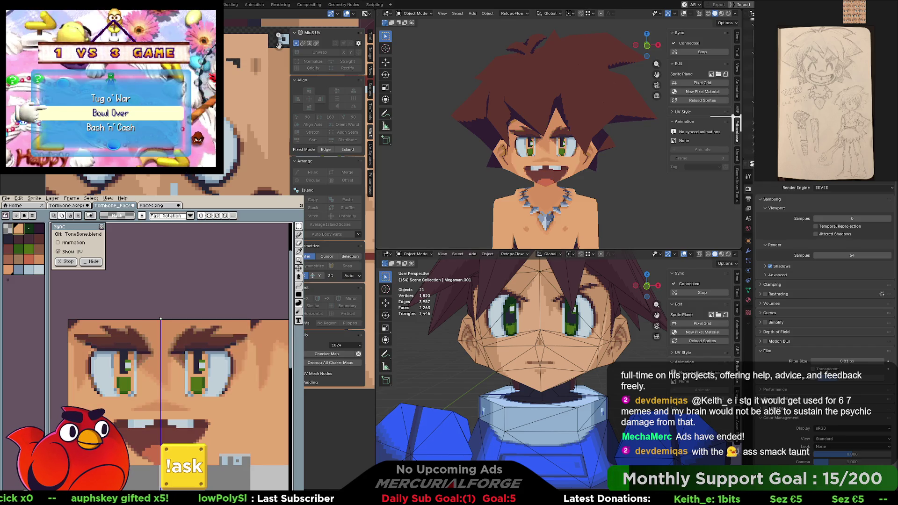
key("i")
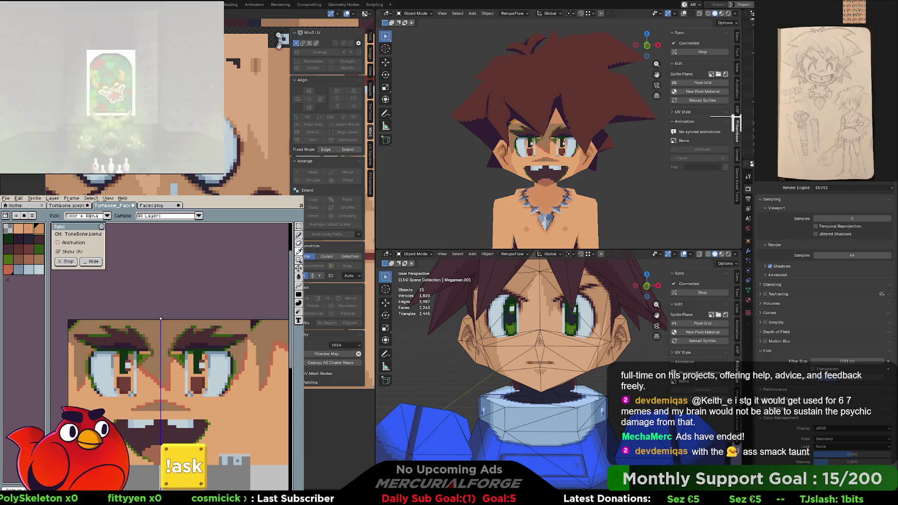
key("m")
Redo and undo the green eye and brow shading, leaving plain brown eyes and brows
key("ctrl+y")
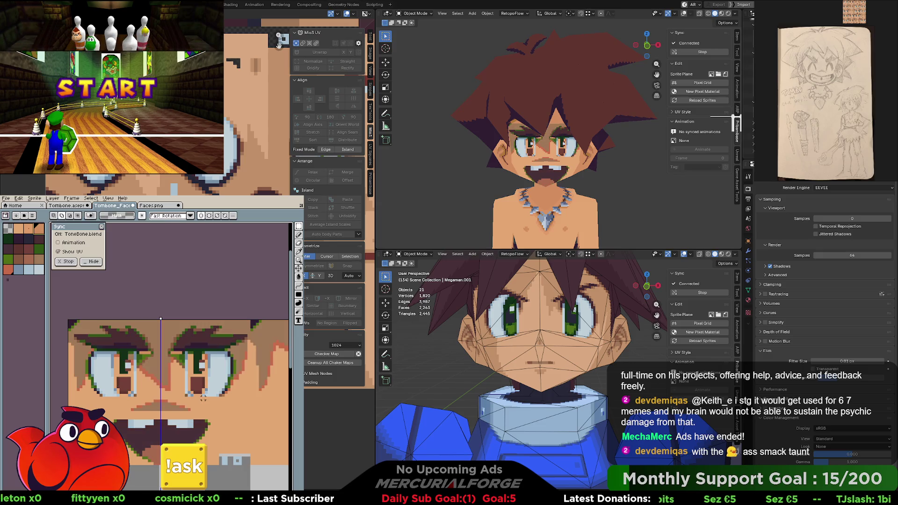
key("ctrl+z")
key("ctrl+y")
key("ctrl+z")
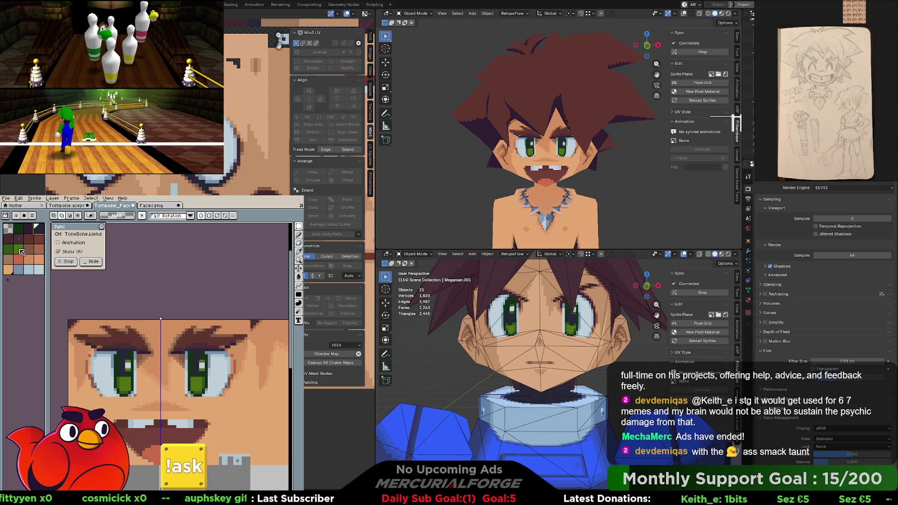
left_click(53, 199)
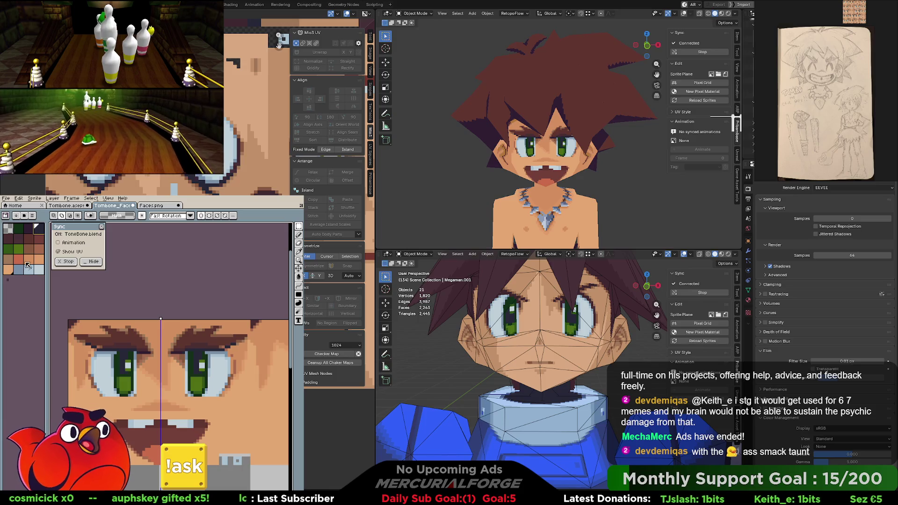
key("i")
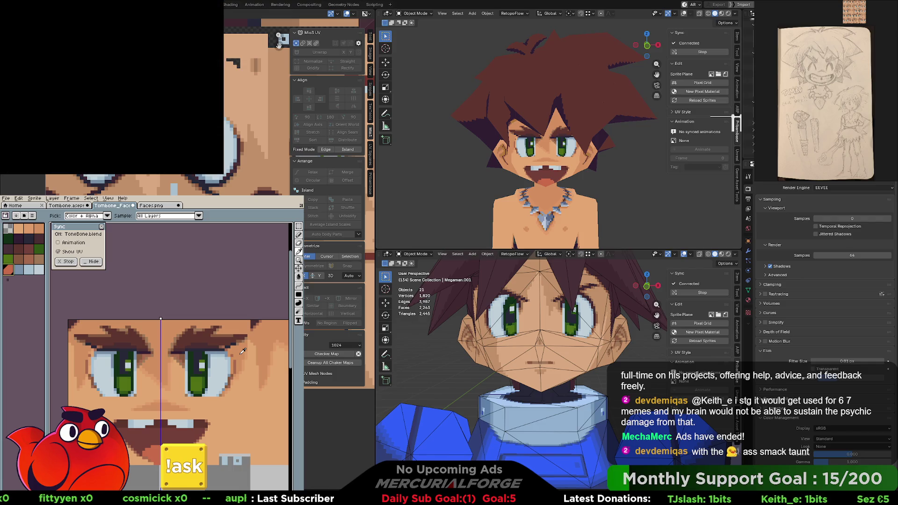
key("m")
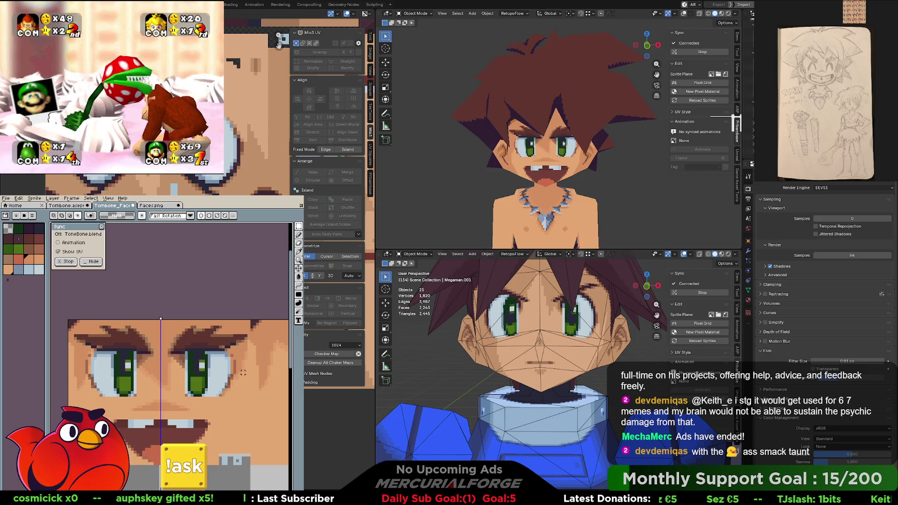
Rebuild the palette from the face sprite's colours via New Palette from Sprite
key("Right")
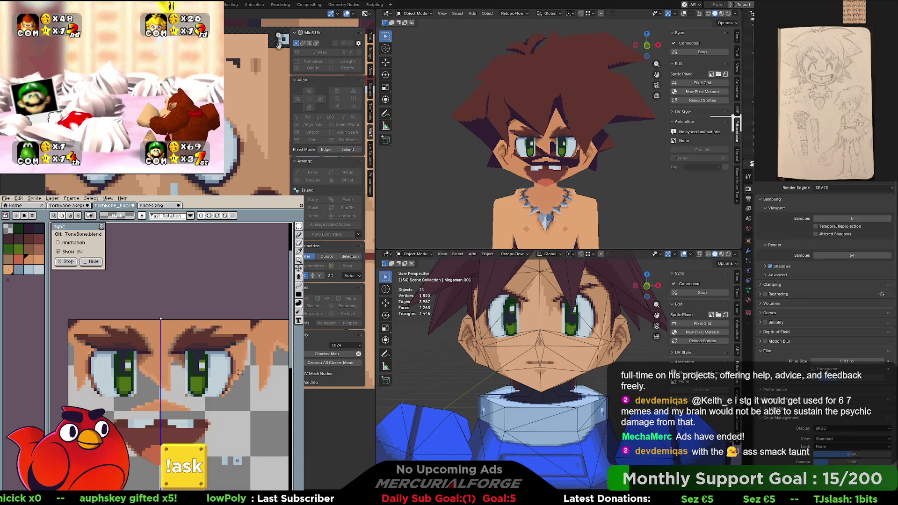
key("Left")
scroll(240, 373, "down", 2)
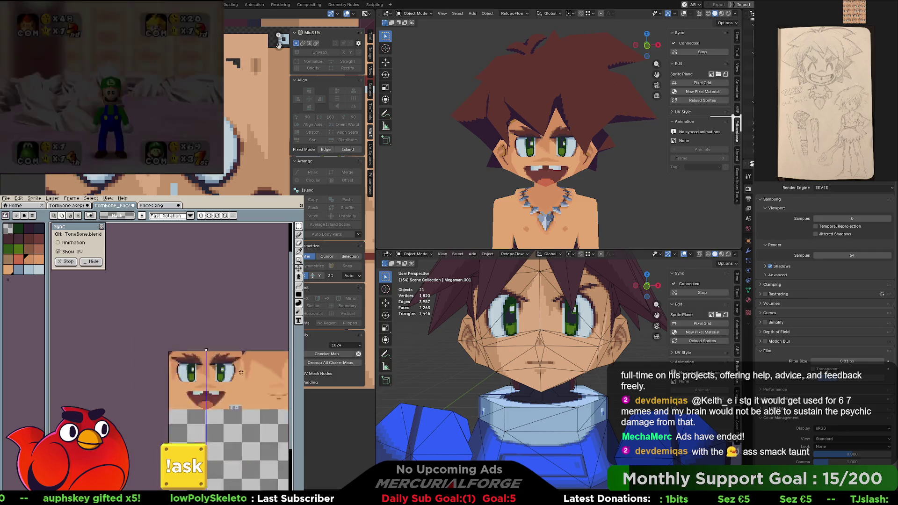
scroll(240, 373, "down", 1)
scroll(234, 374, "up", 2)
scroll(233, 374, "up", 1)
scroll(235, 375, "up", 1)
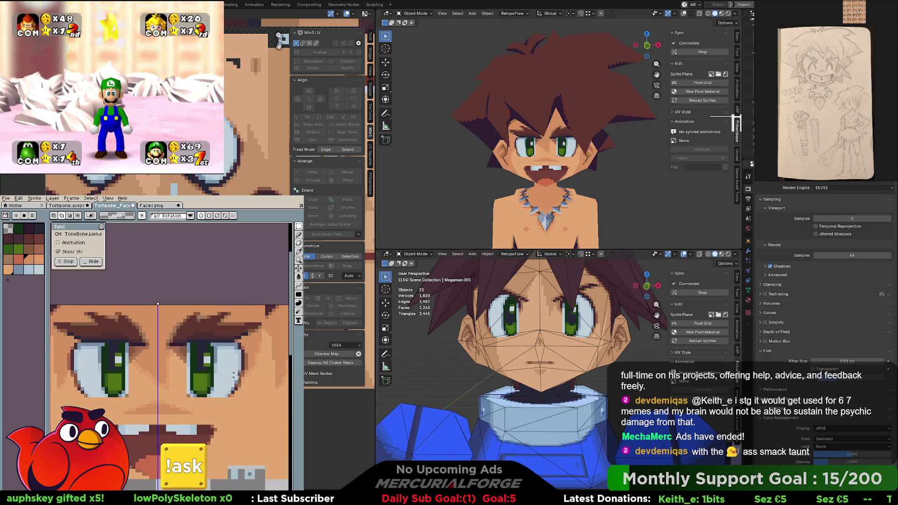
left_click_drag(194, 374, 201, 376)
left_click(33, 216)
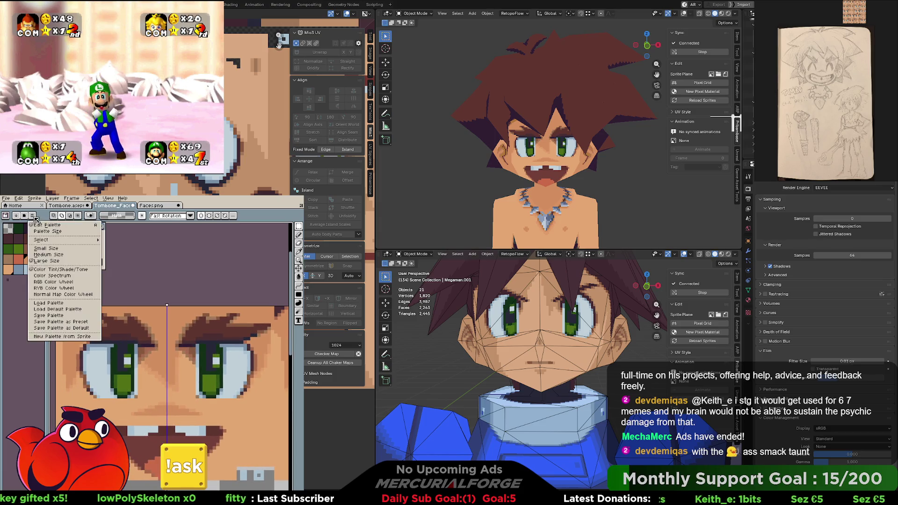
left_click(66, 338)
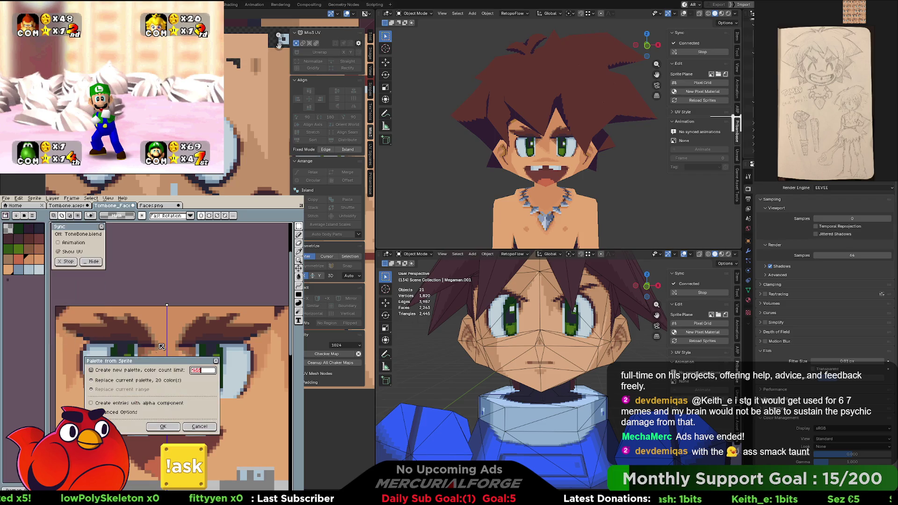
left_click(165, 428)
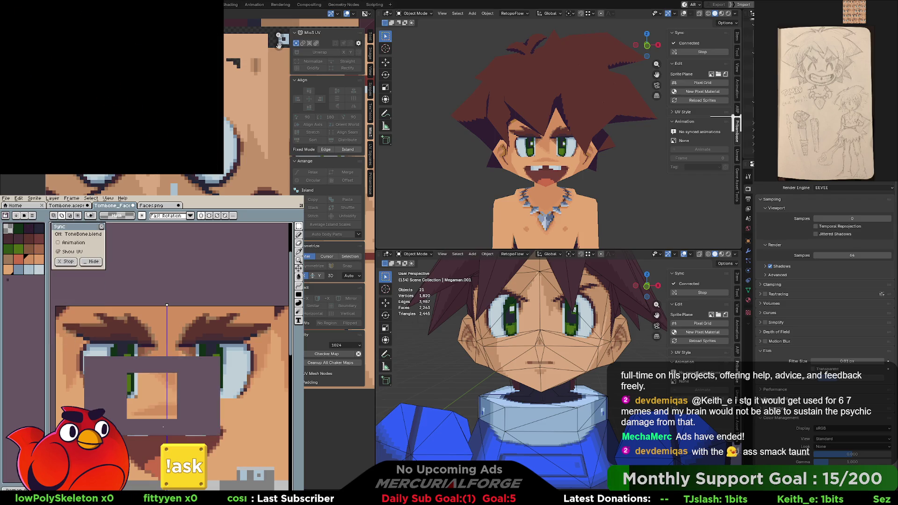
Check the sprite's Color Mode options and close them unchanged
left_click(34, 197)
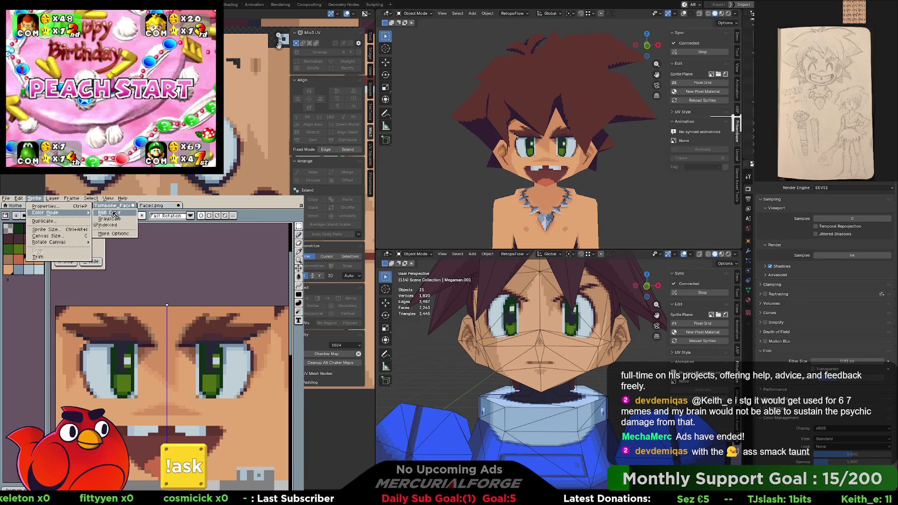
left_click(37, 199)
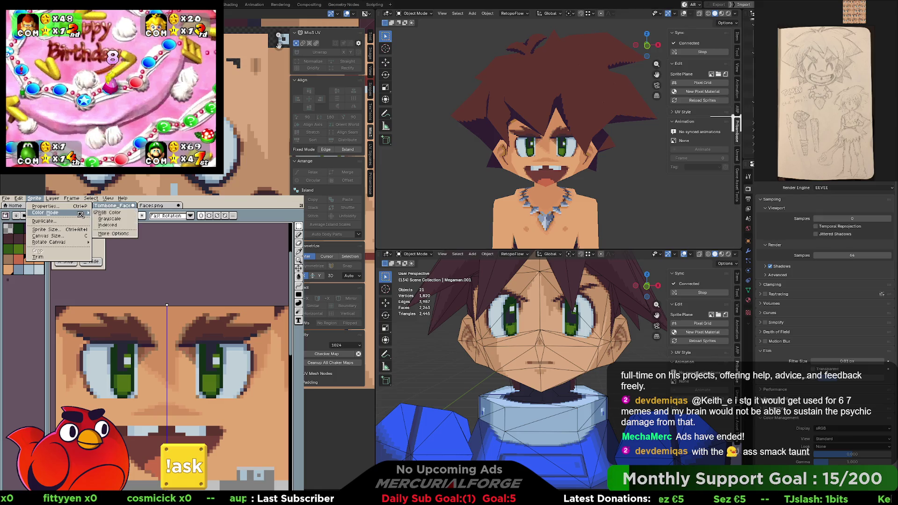
left_click(102, 227)
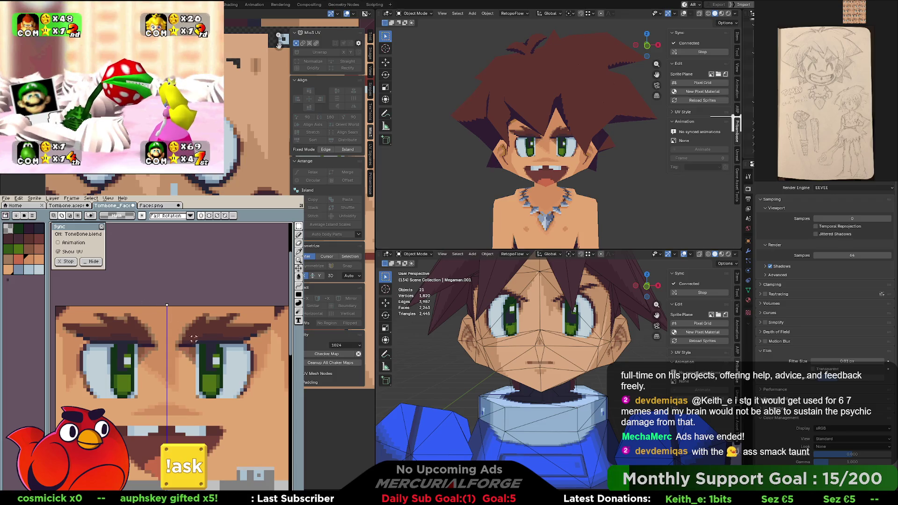
scroll(258, 347, "up", 1)
key("i")
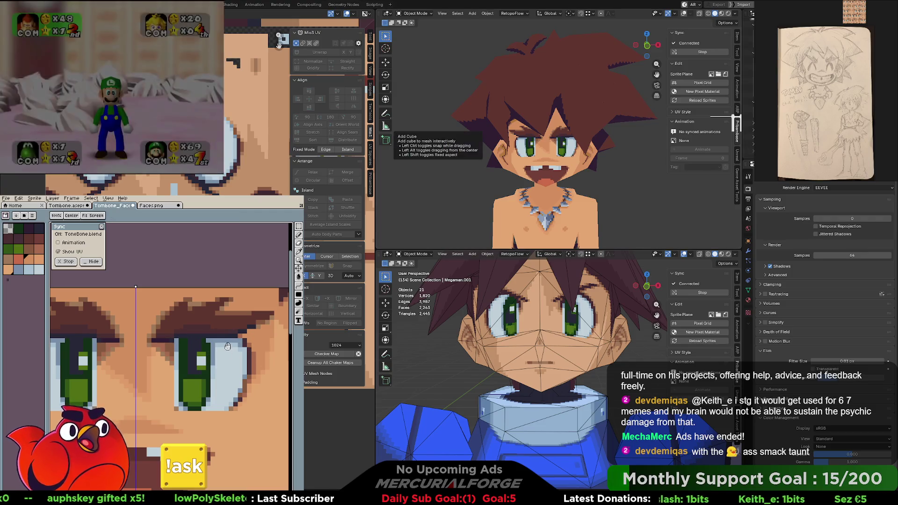
mouse_move(228, 343)
left_mouse_down()
mouse_move(244, 337)
mouse_move(230, 342)
left_mouse_up()
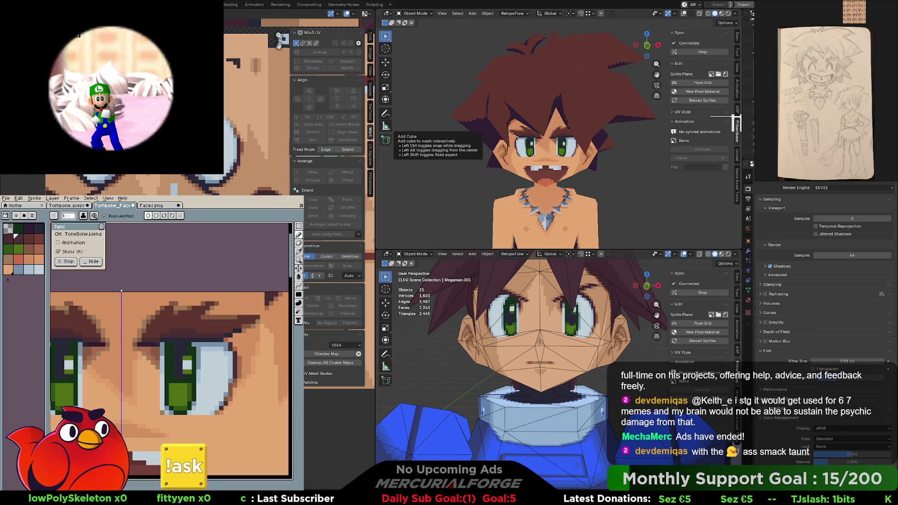
scroll(194, 397, "up", 1)
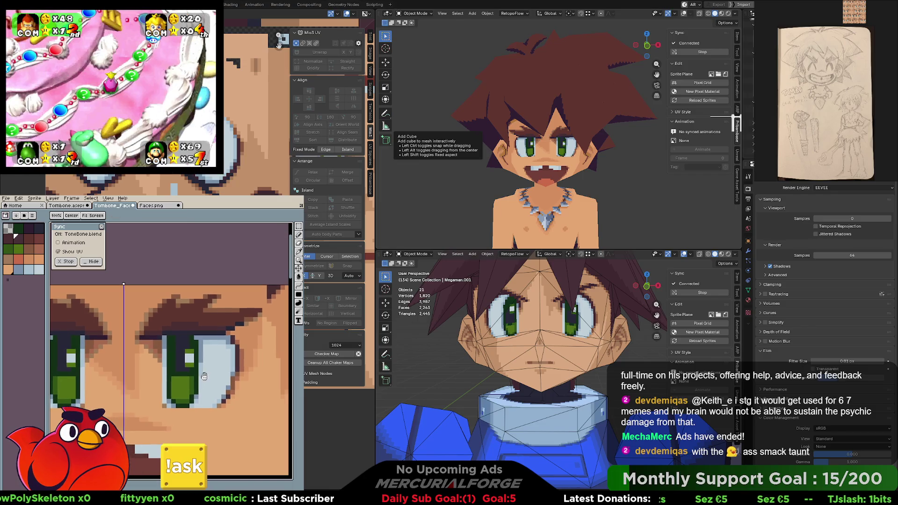
scroll(196, 386, "down", 1)
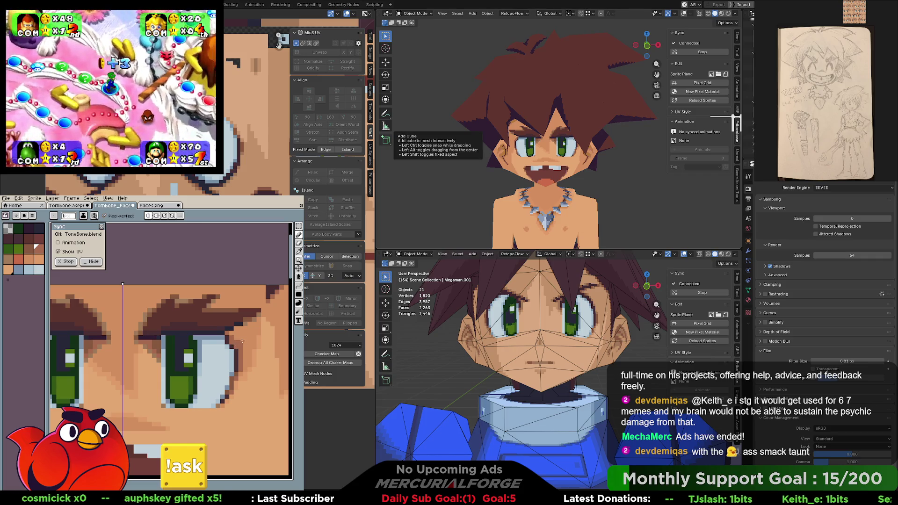
key("b")
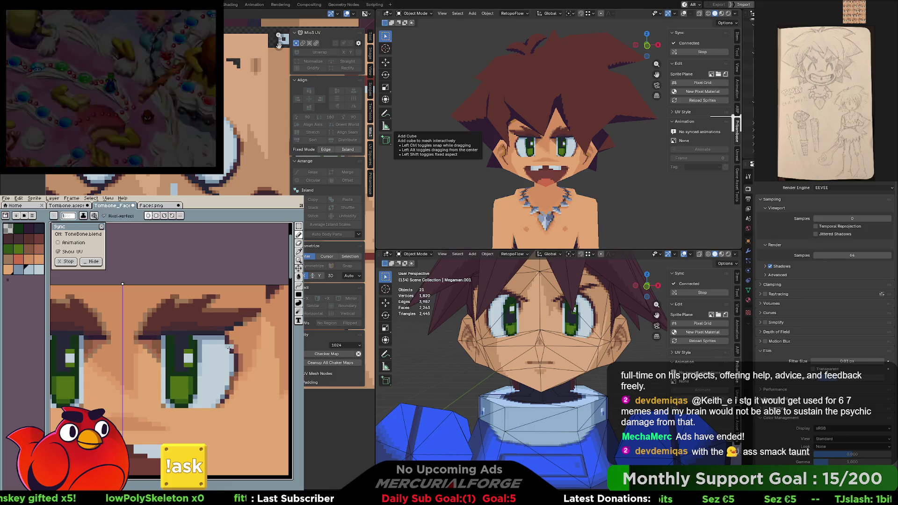
key("b")
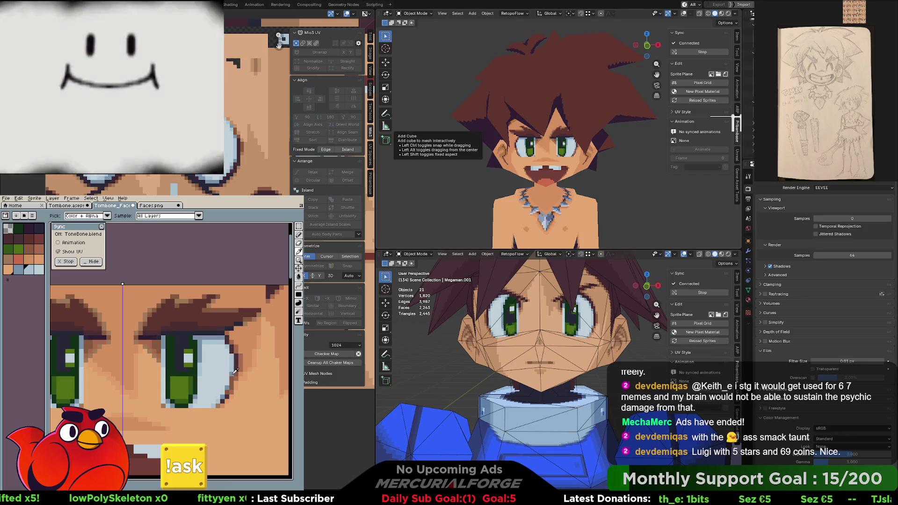
key("alt")
left_click(226, 335, "alt")
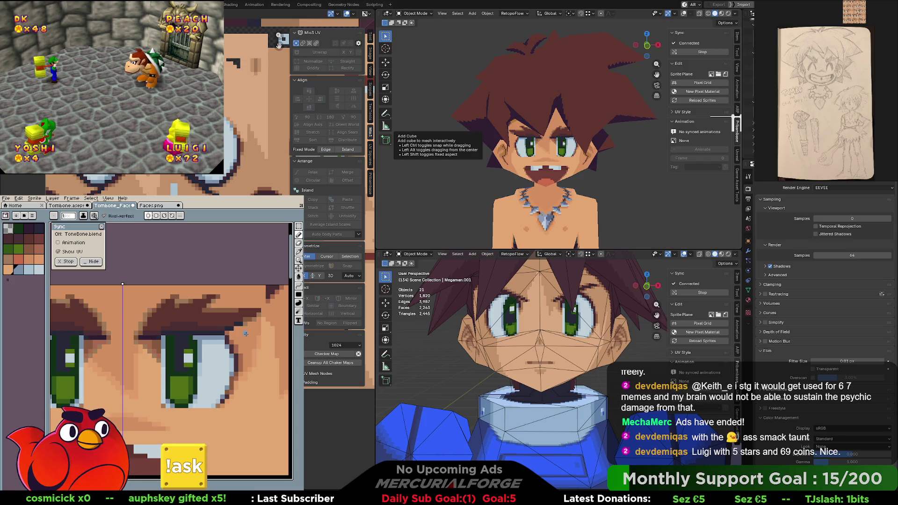
middle_click_drag(246, 343, 234, 330)
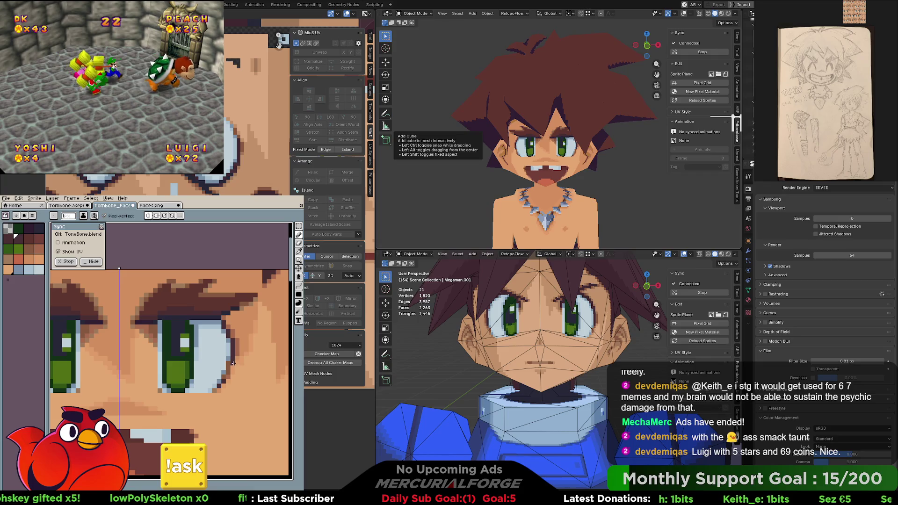
key("i")
key("b")
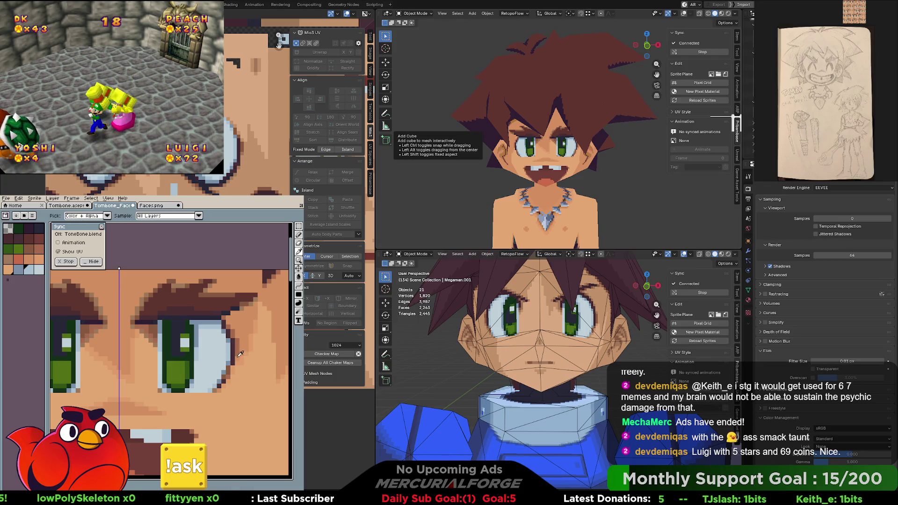
key("i")
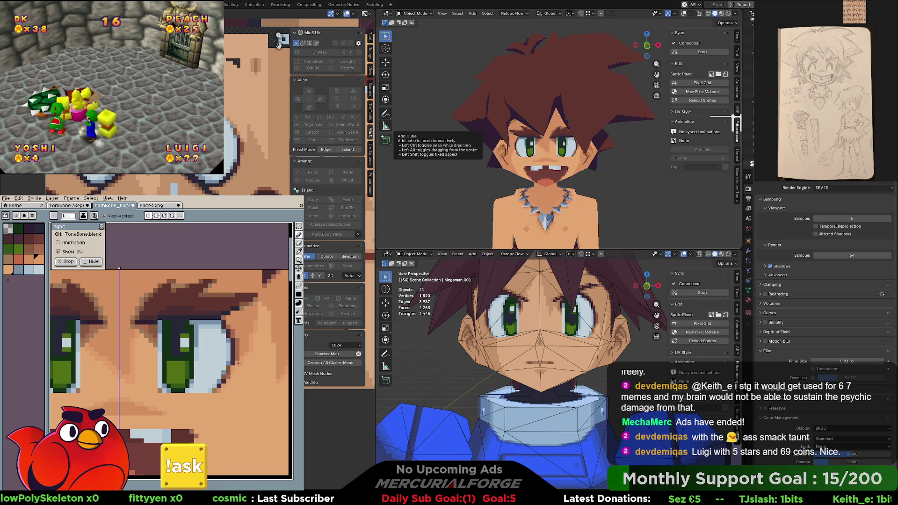
key("b")
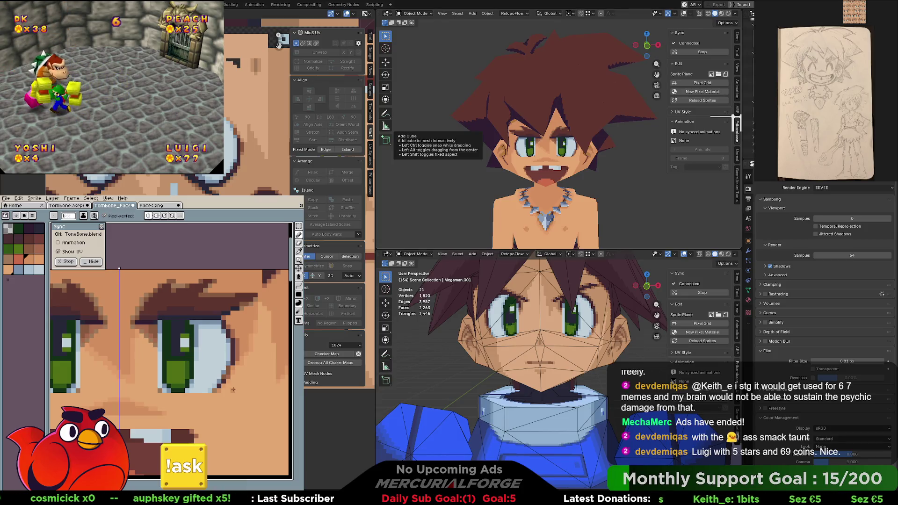
key("Home")
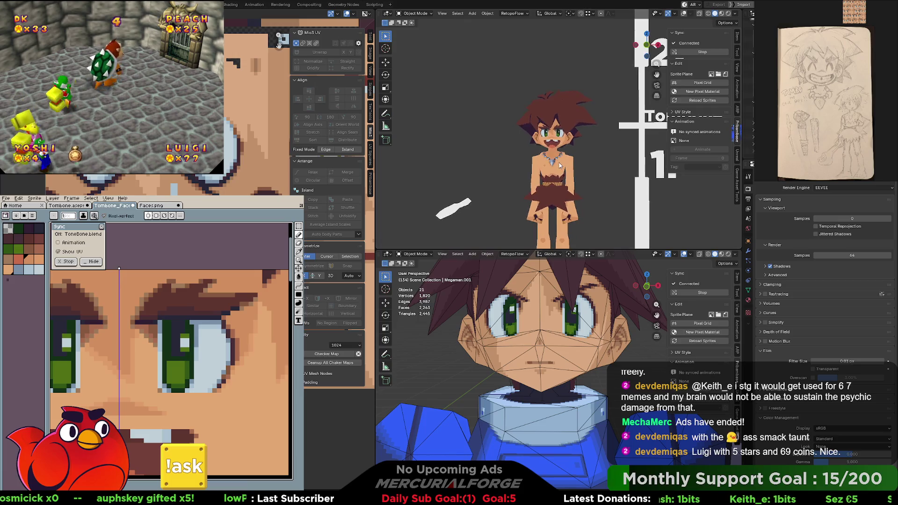
scroll(562, 169, "up", 3)
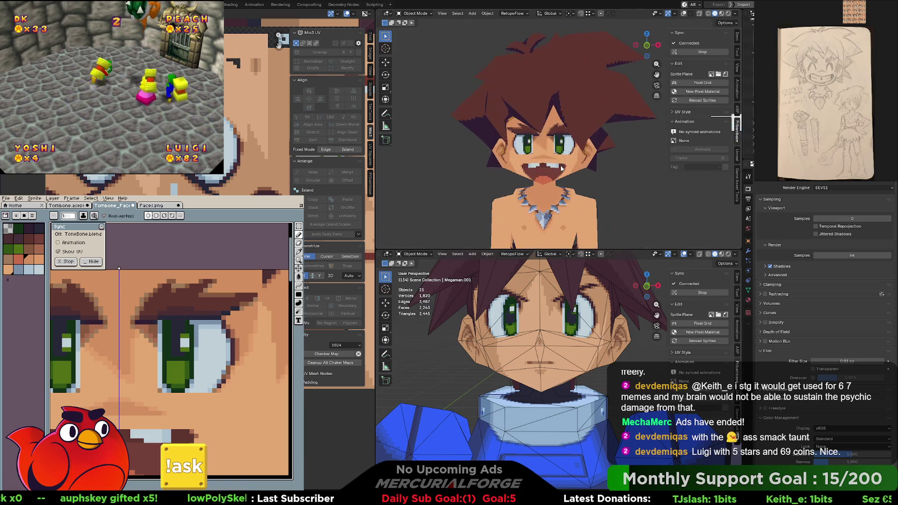
scroll(558, 170, "up", 3)
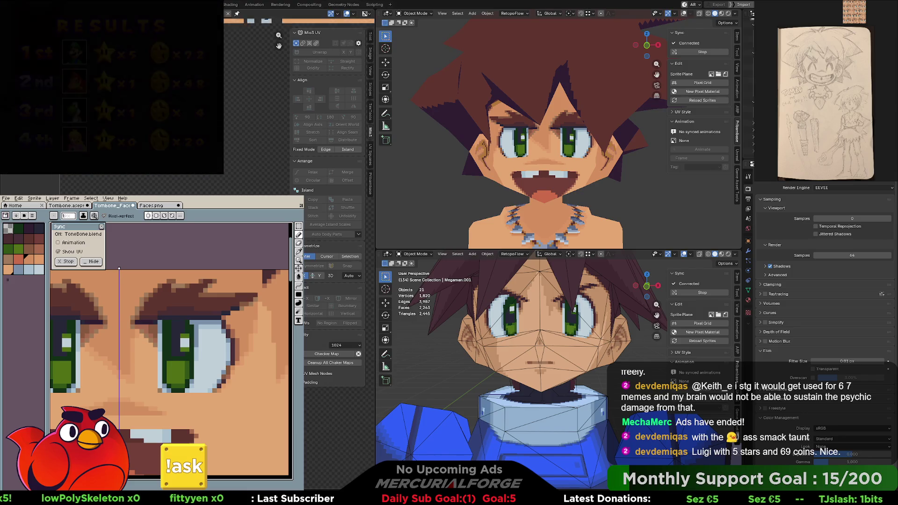
middle_click_drag(260, 84, 260, 190)
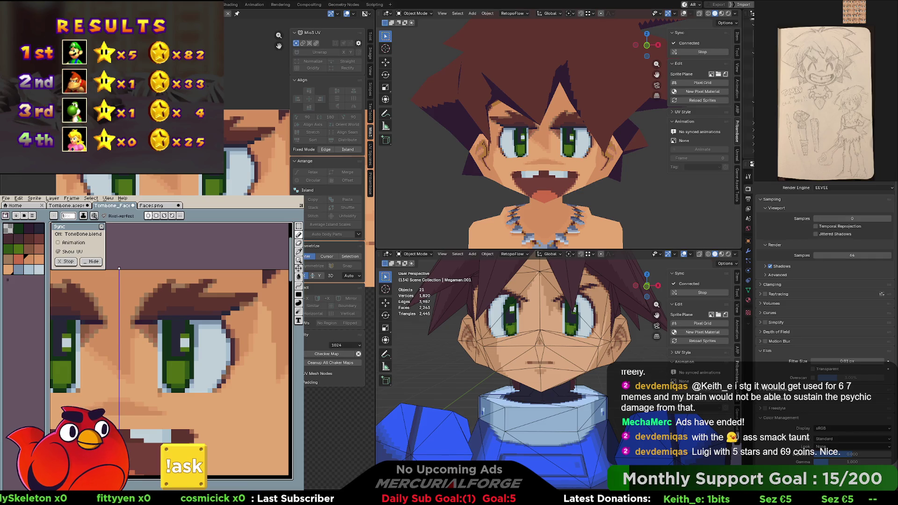
scroll(178, 259, "up", 2)
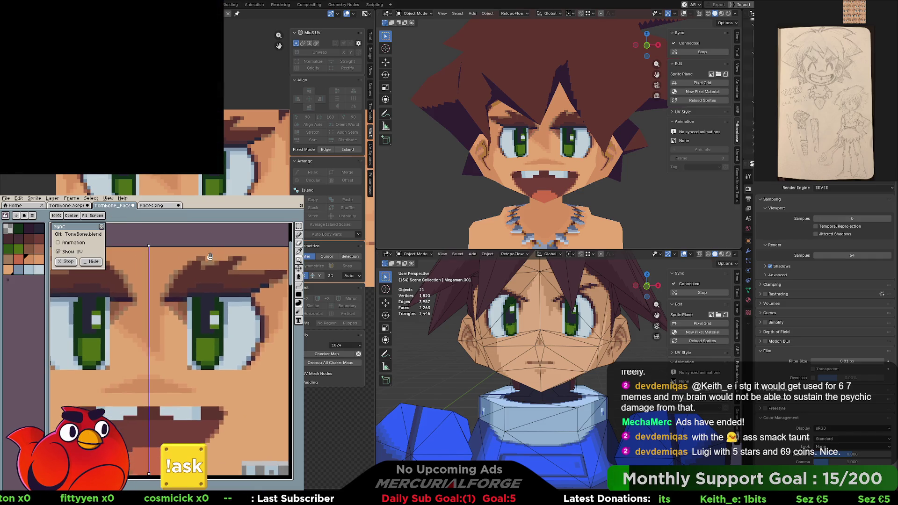
scroll(210, 258, "down", 2)
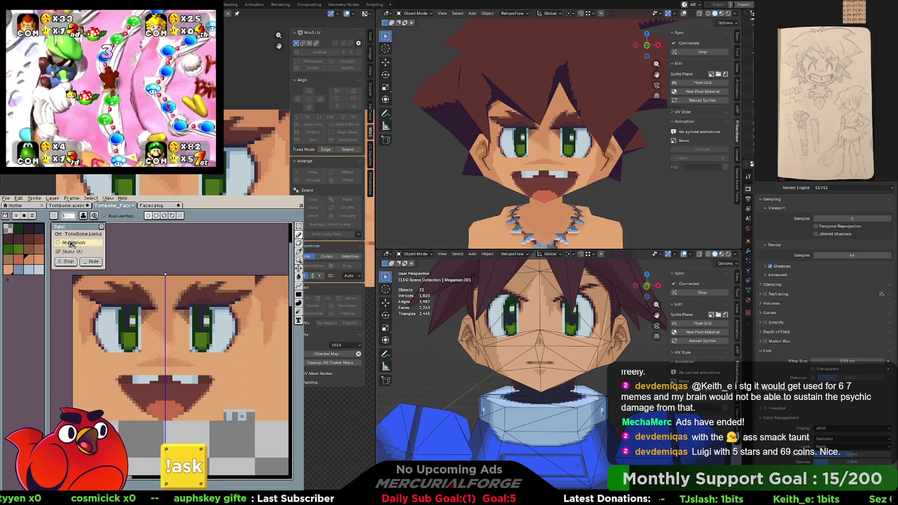
Peek at the sprite colour mode and the Palette Size setting, dismissing both unchanged
left_click(34, 199)
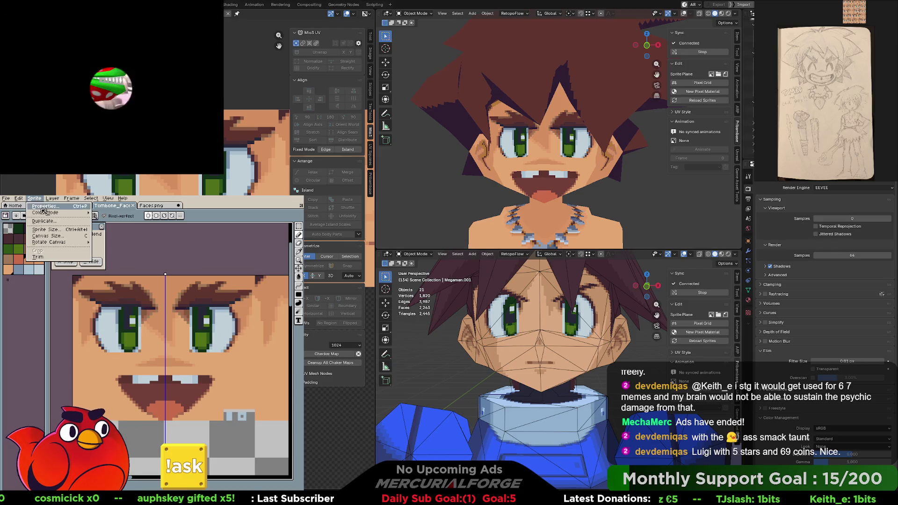
left_click(31, 216)
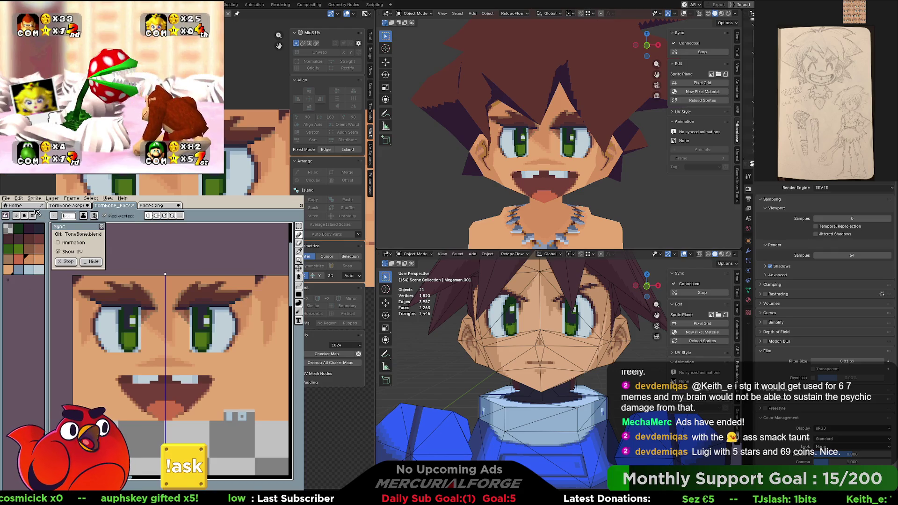
left_click(56, 232)
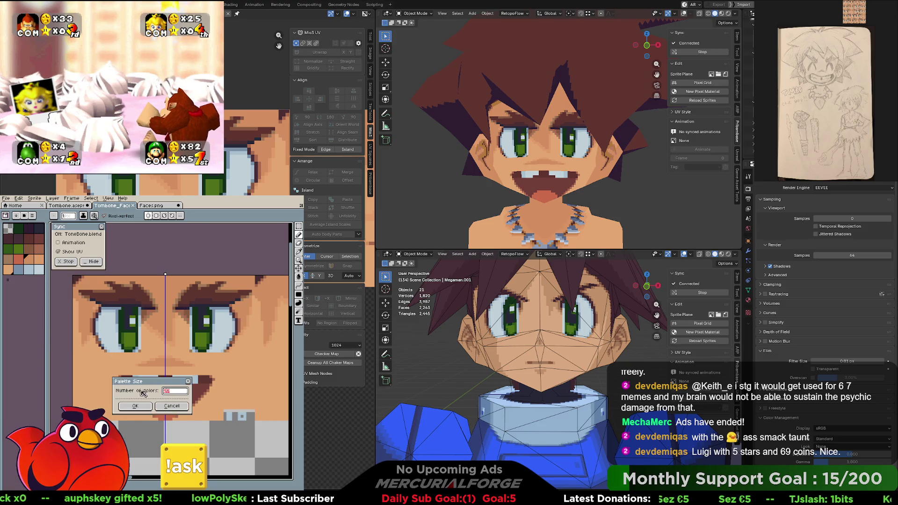
left_click(175, 408)
Regenerate the palette from the face sprite's colours and check Color Mode afterwards
left_click(32, 216)
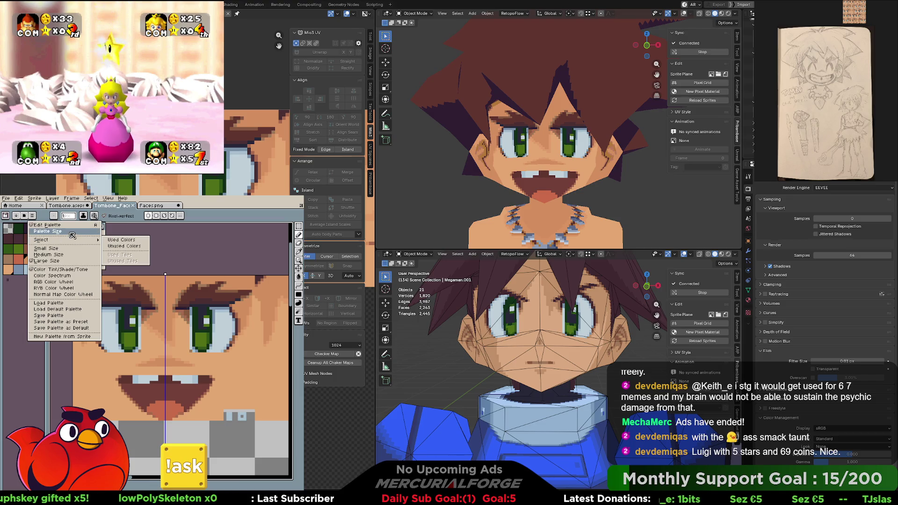
left_click(62, 336)
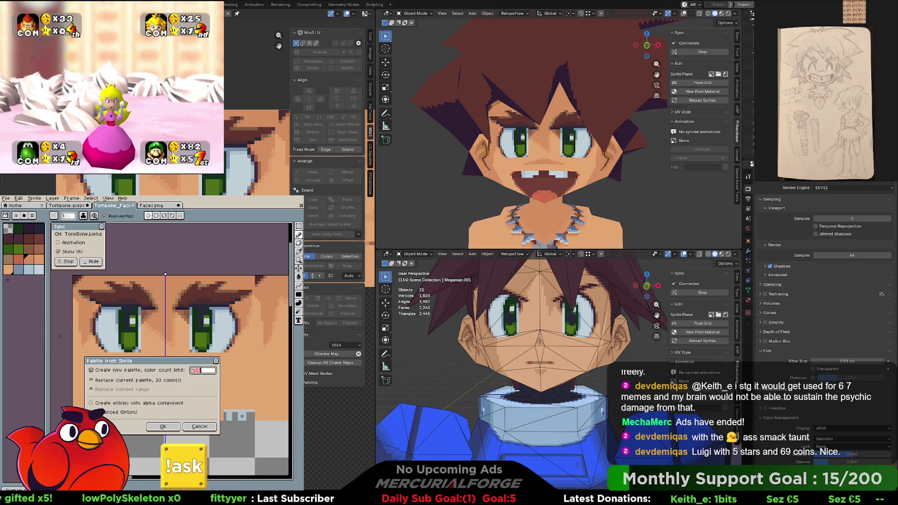
left_click(173, 429)
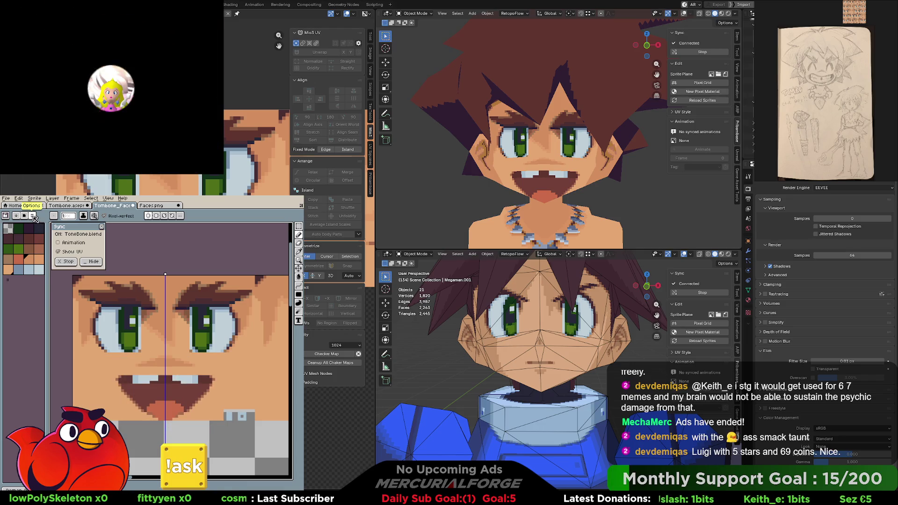
left_click(34, 198)
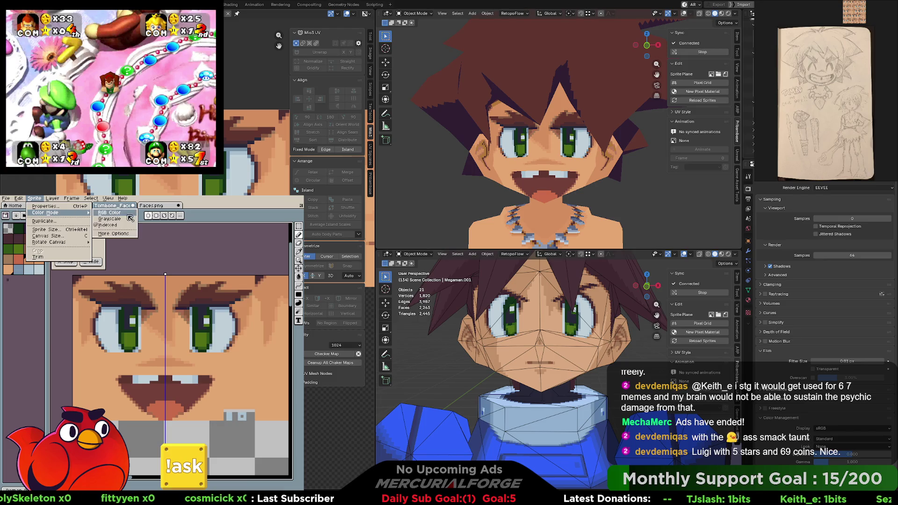
key("Escape")
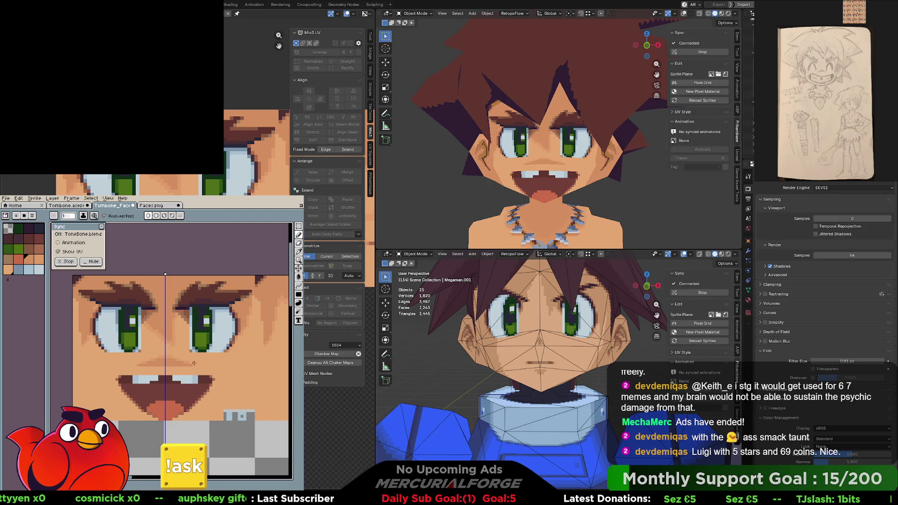
scroll(194, 363, "down", 3)
scroll(183, 352, "up", 3)
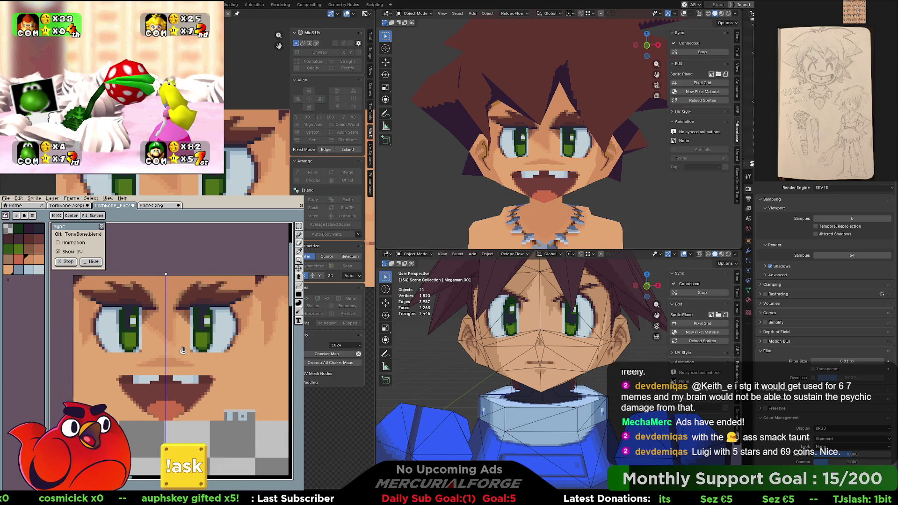
scroll(183, 351, "up", 2)
scroll(169, 337, "down", 2)
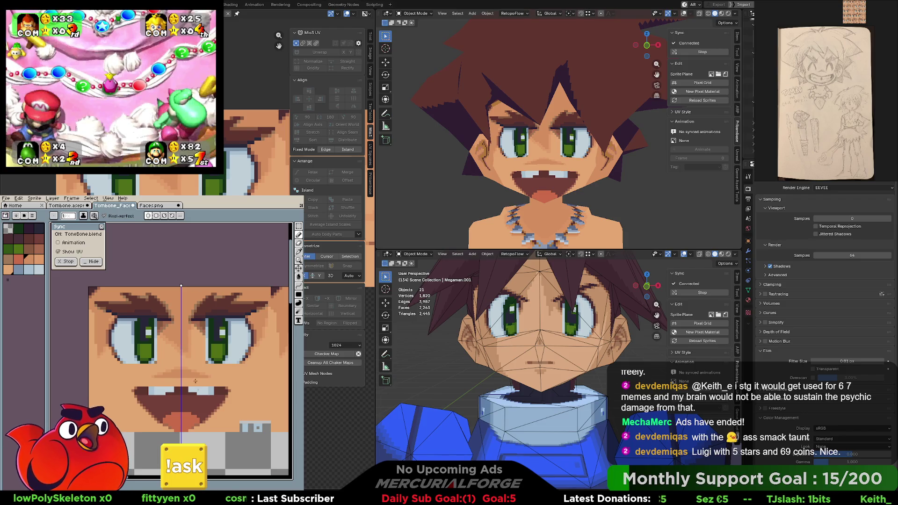
Switch to the Tombone.aseprite body texture and close its colour mode options
left_click(71, 204)
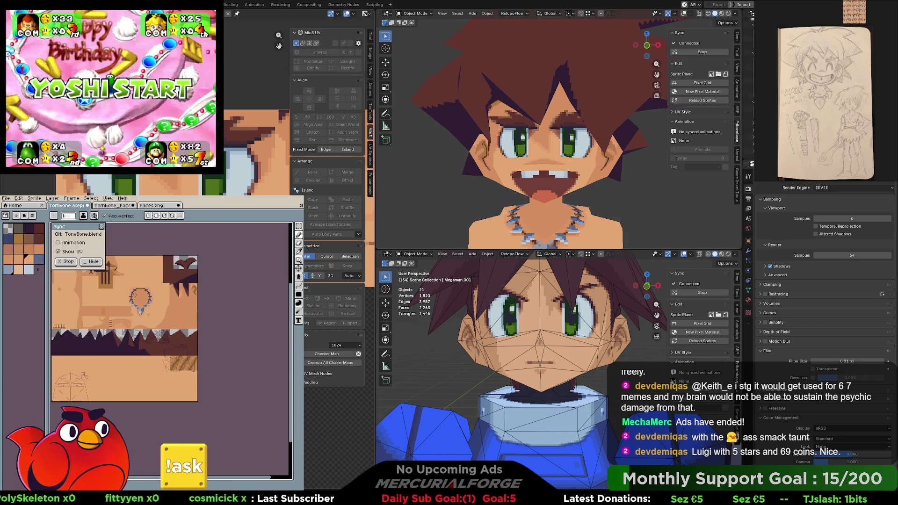
scroll(175, 315, "down", 1)
scroll(168, 309, "up", 1)
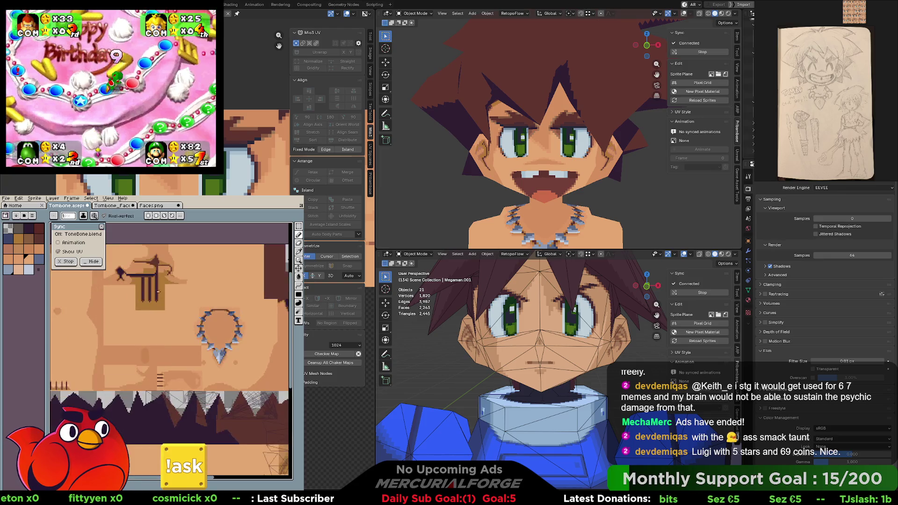
left_click(70, 199)
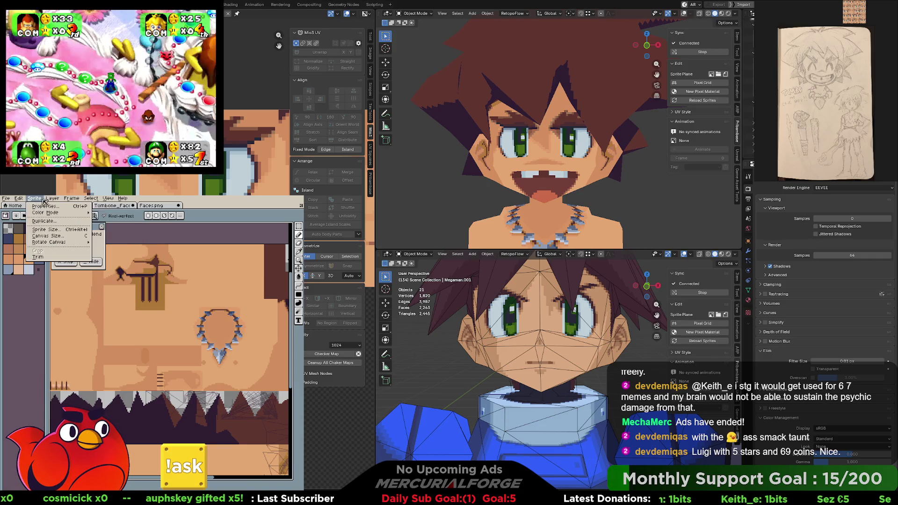
mouse_move(46, 213)
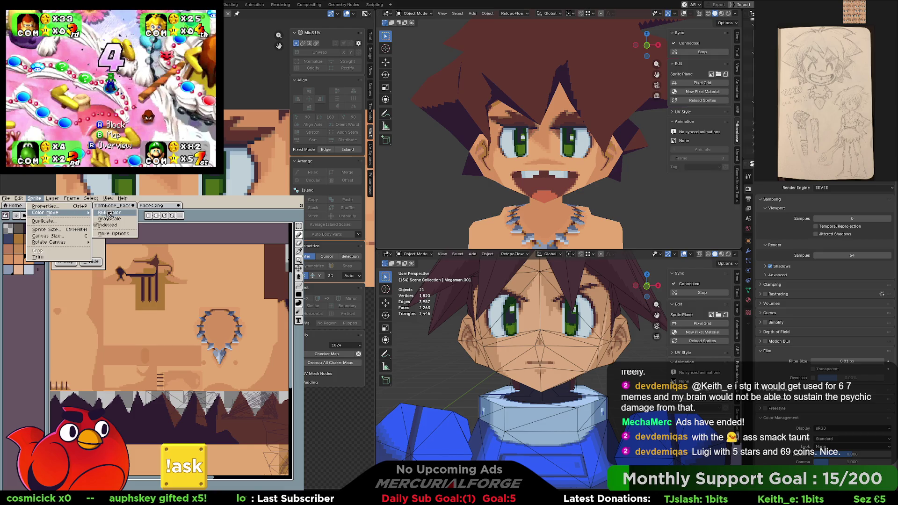
left_click(109, 213)
Regenerate the palette from the body sprite's colours and zoom out to the whole texture
left_click(32, 216)
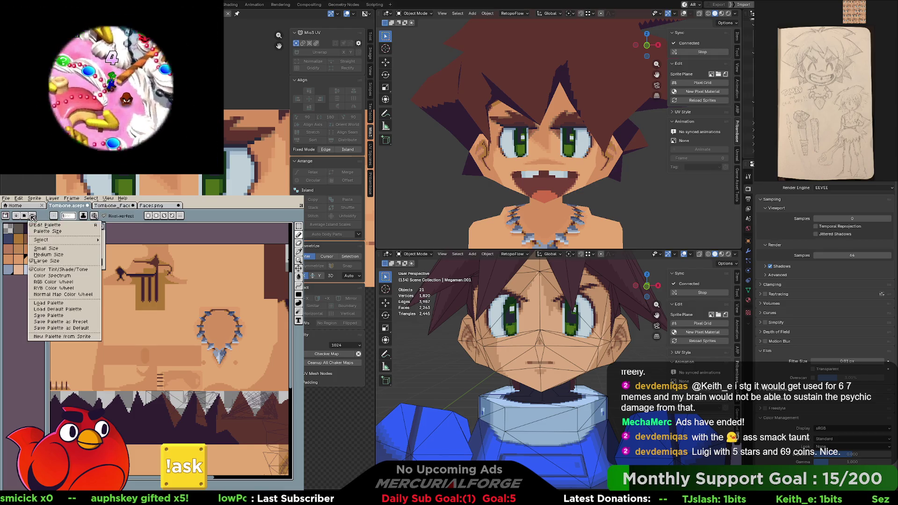
left_click(56, 337)
left_click(171, 428)
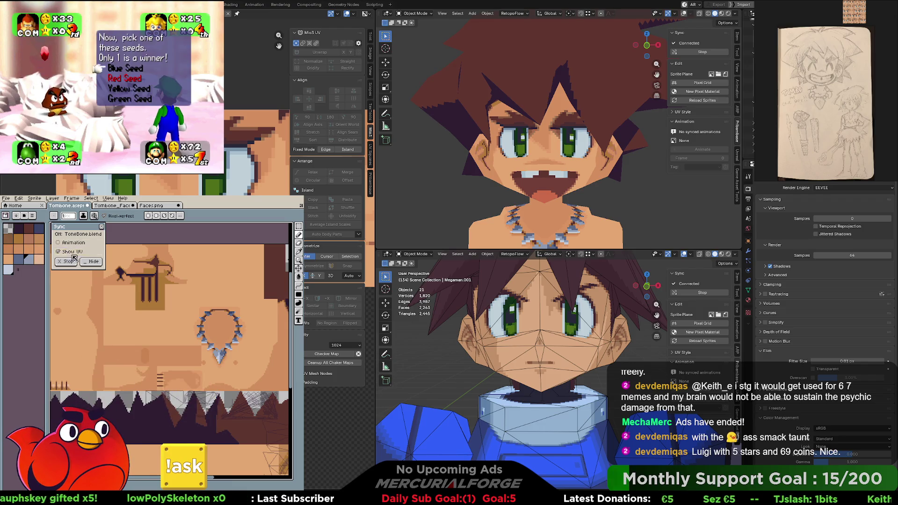
left_click(34, 198)
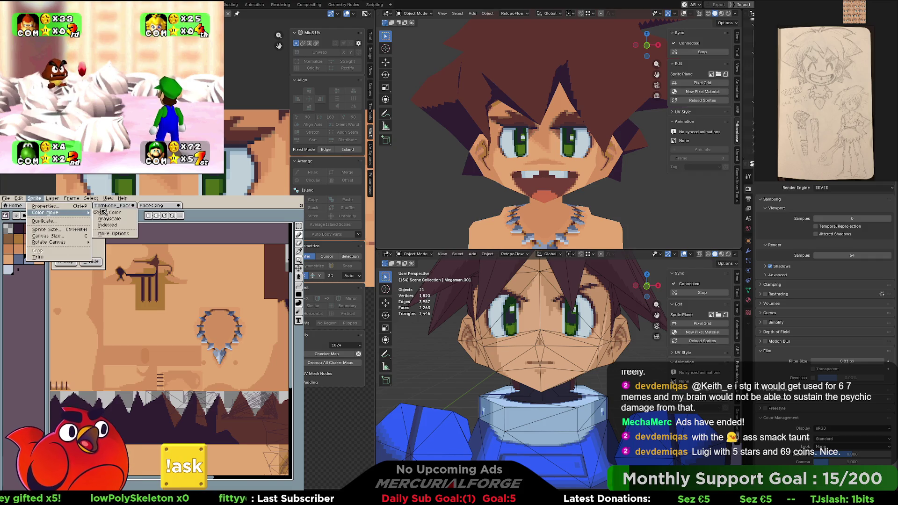
left_click(34, 292)
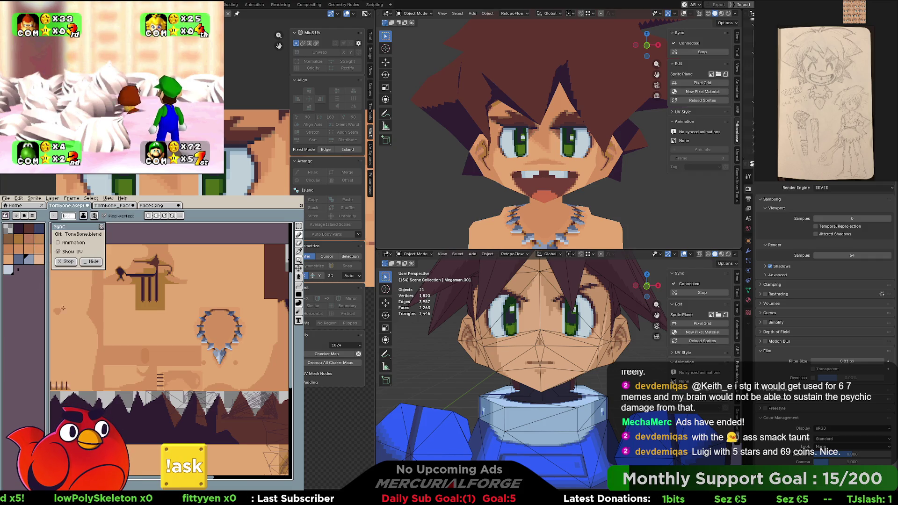
key("minus")
key("minus")
scroll(621, 89, "down", 2)
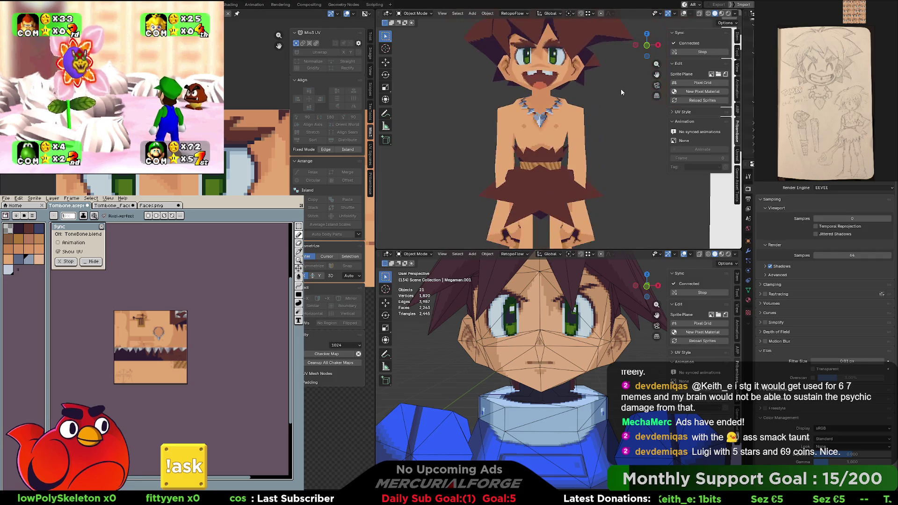
scroll(578, 141, "down", 2)
scroll(567, 132, "down", 1)
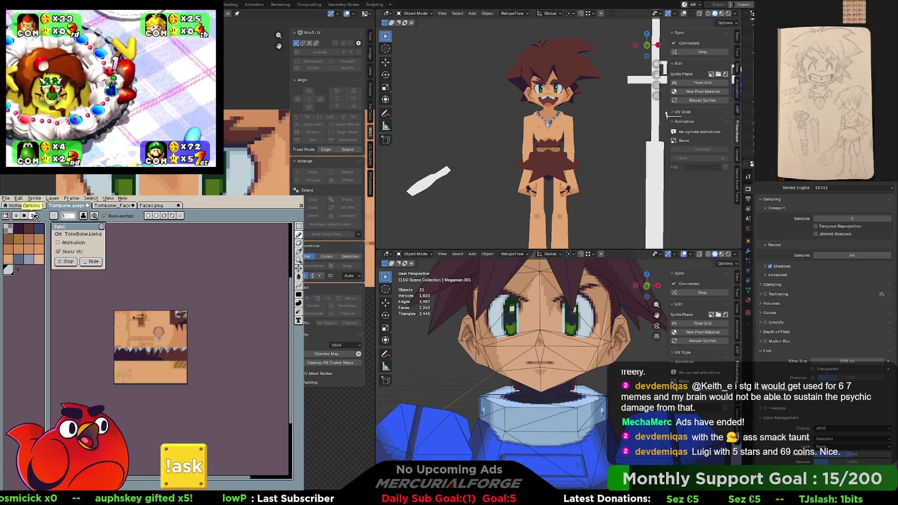
Resize the palette to a new Number of Colors in the Palette Size dialog
left_click(34, 216)
mouse_move(63, 240)
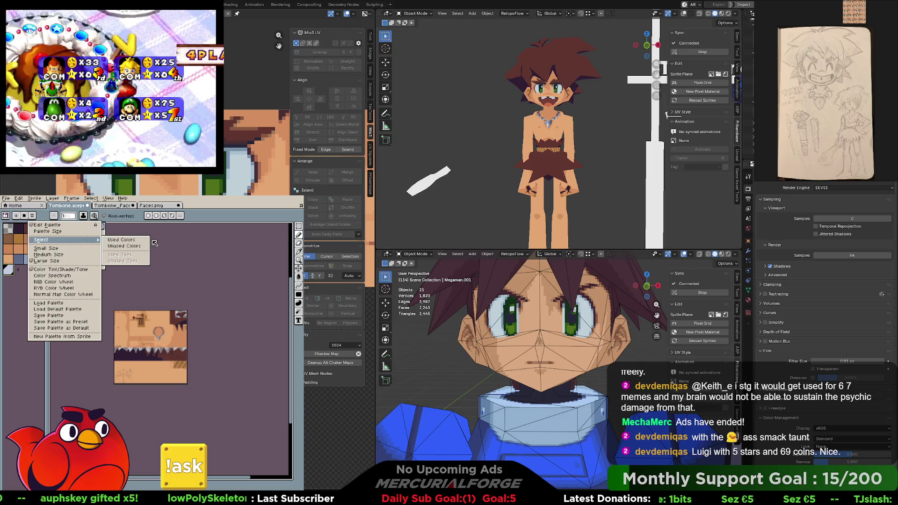
left_click(129, 247)
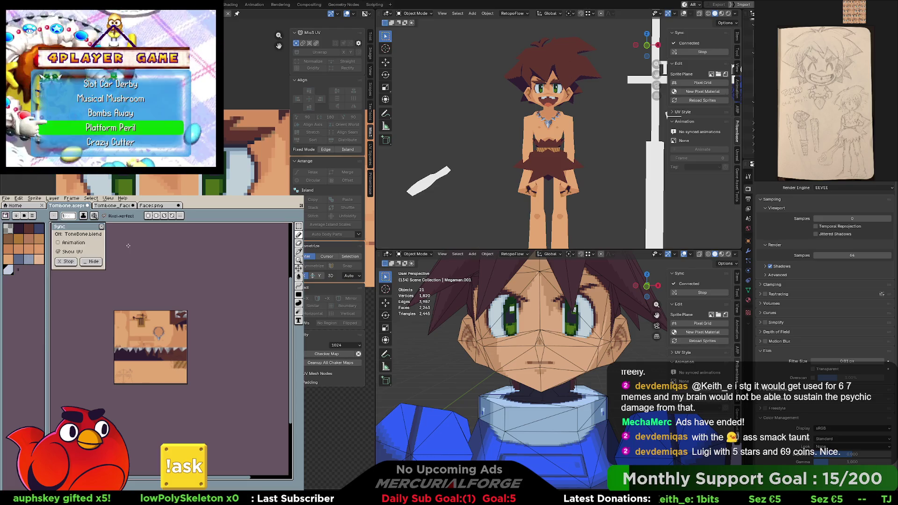
left_click(34, 217)
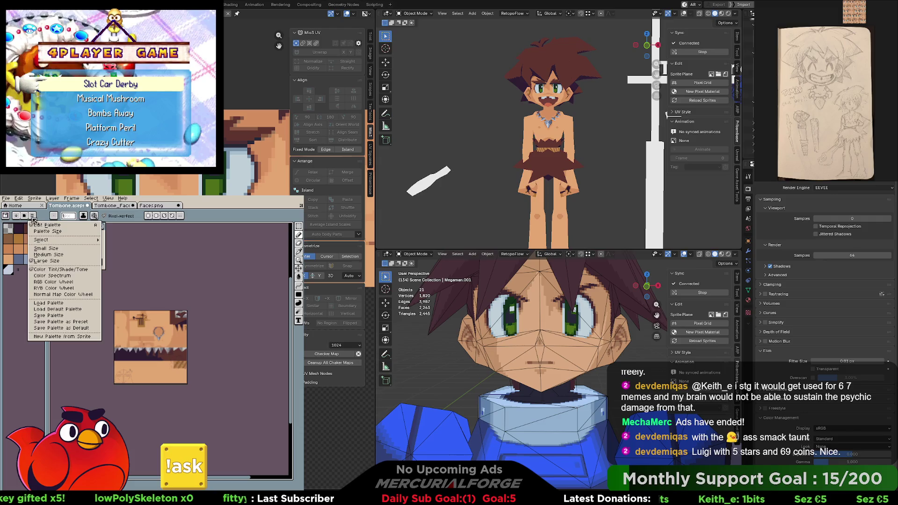
left_click(53, 233)
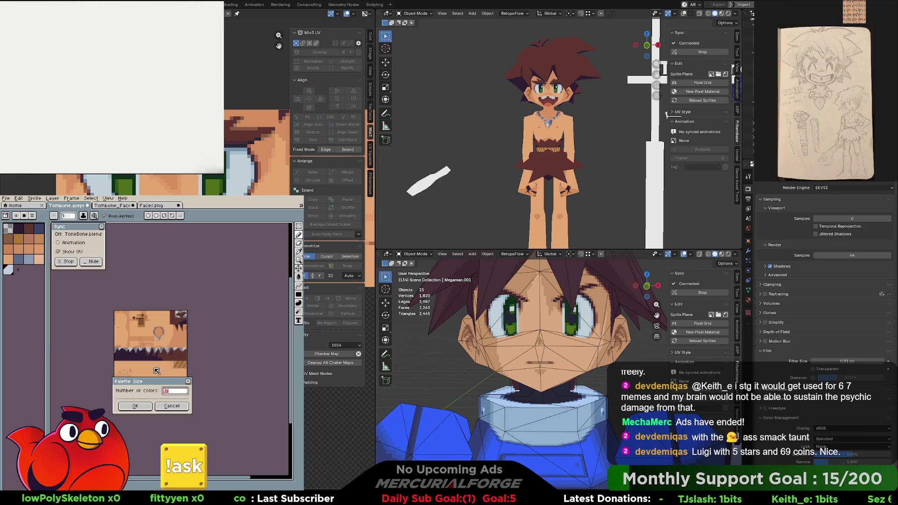
left_click(180, 394)
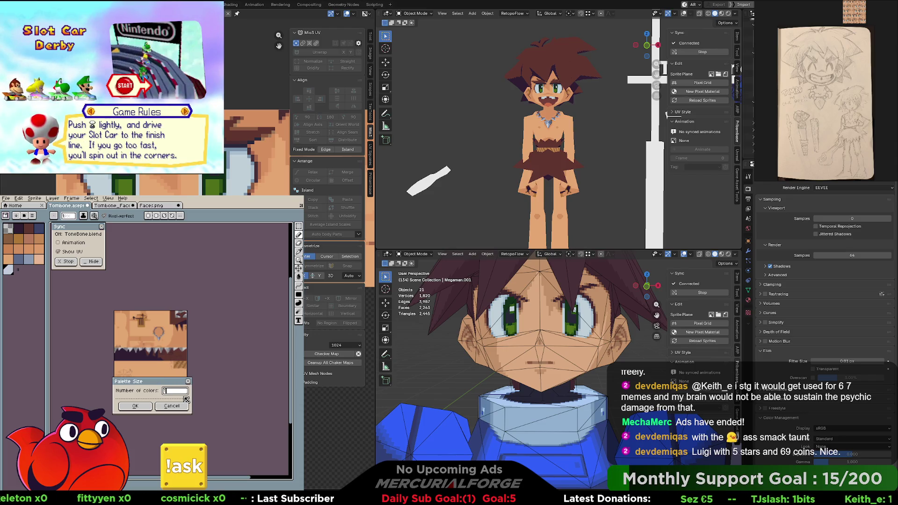
type("8")
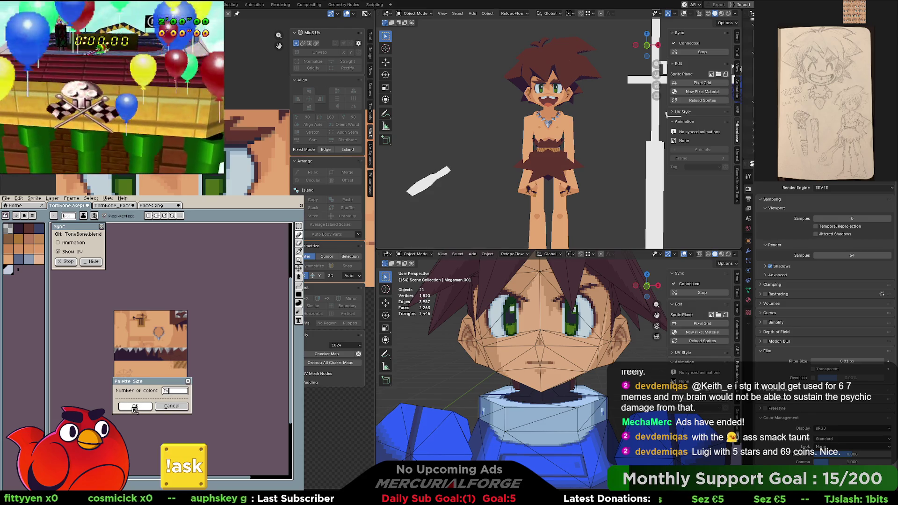
left_click(135, 407)
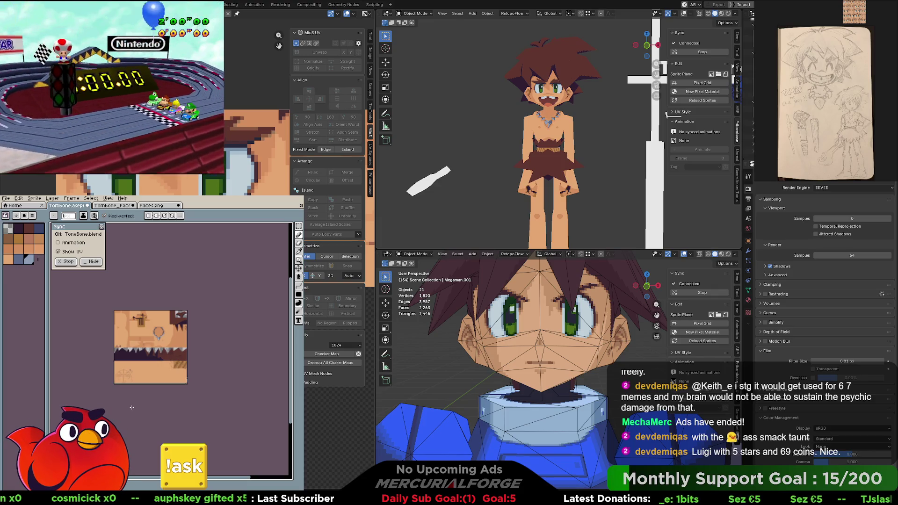
scroll(150, 353, "up", 5)
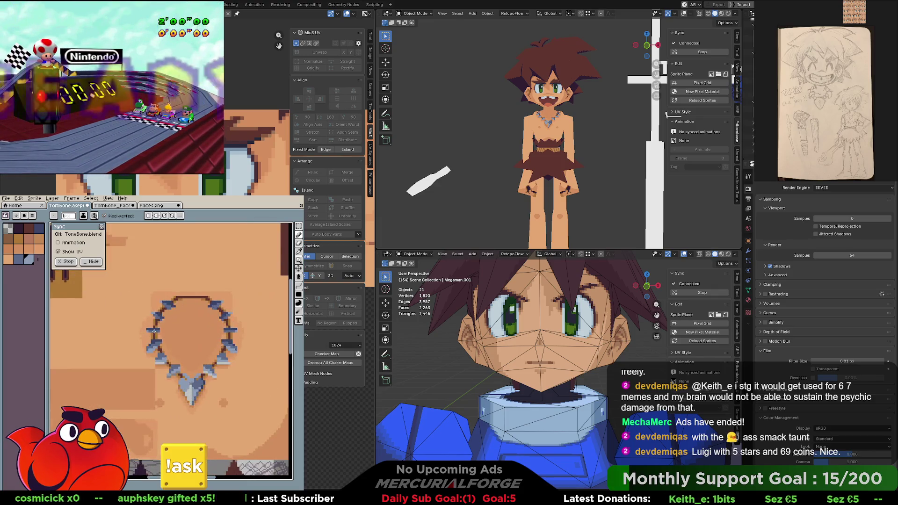
scroll(162, 354, "down", 1)
scroll(176, 357, "up", 1)
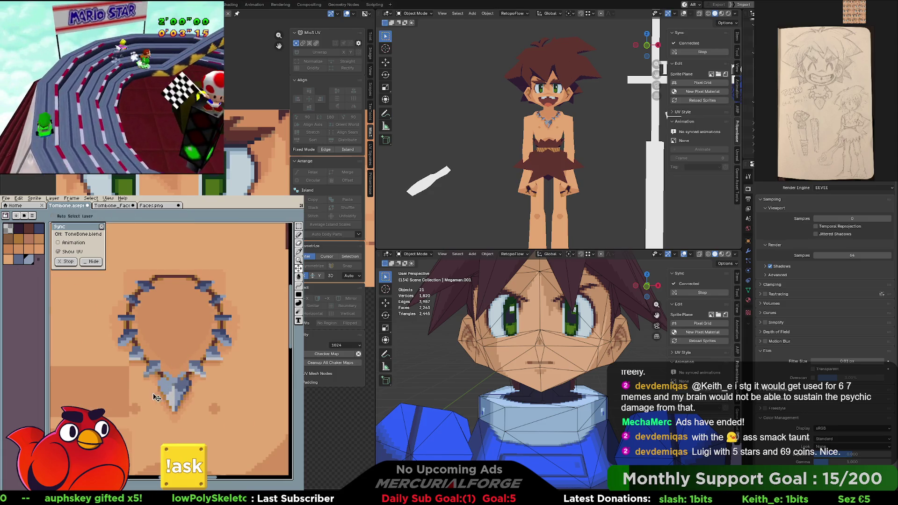
scroll(145, 394, "down", 4)
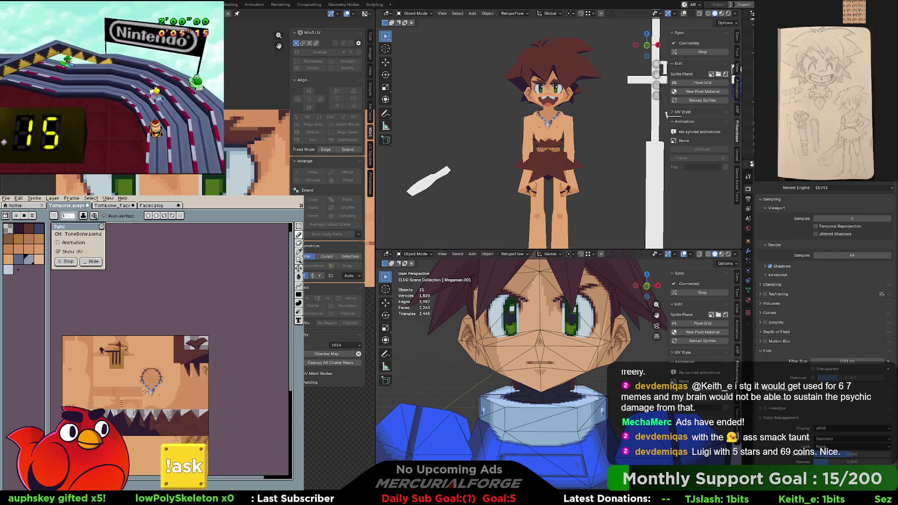
scroll(145, 393, "down", 1)
scroll(145, 393, "up", 1)
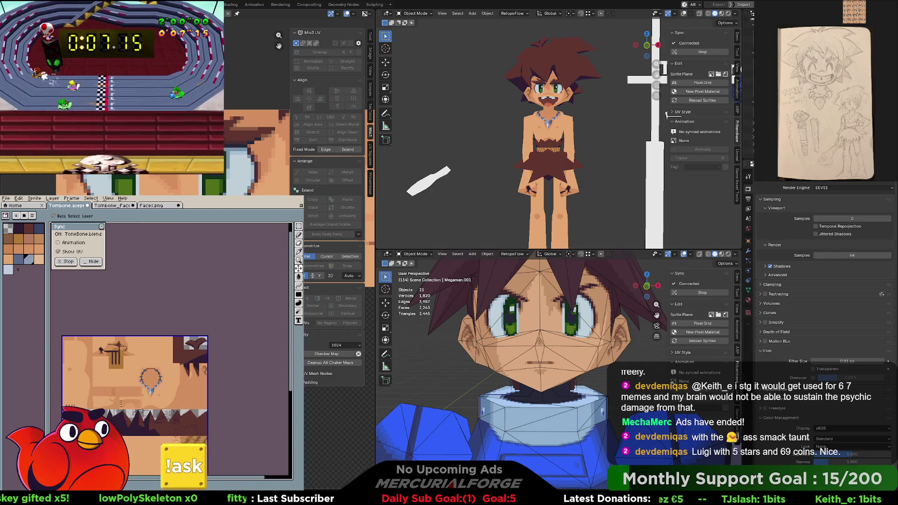
scroll(155, 400, "up", 4)
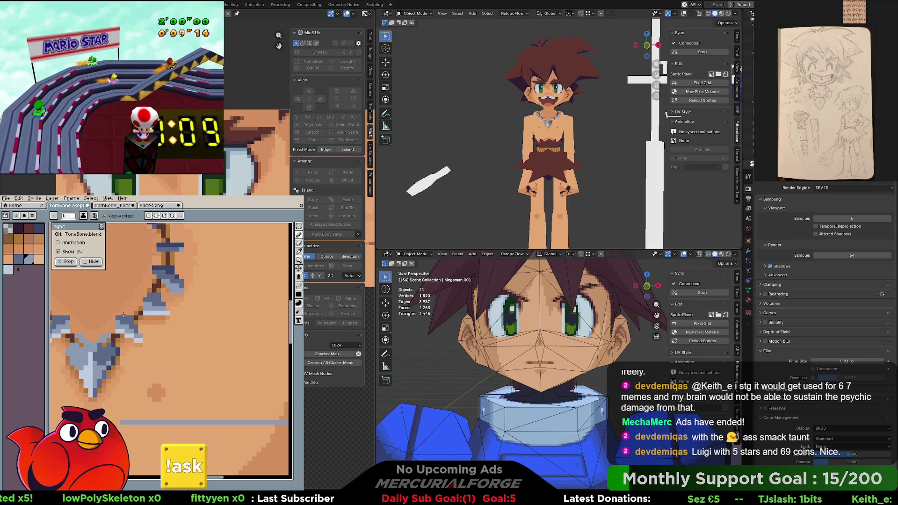
scroll(540, 113, "up", 3)
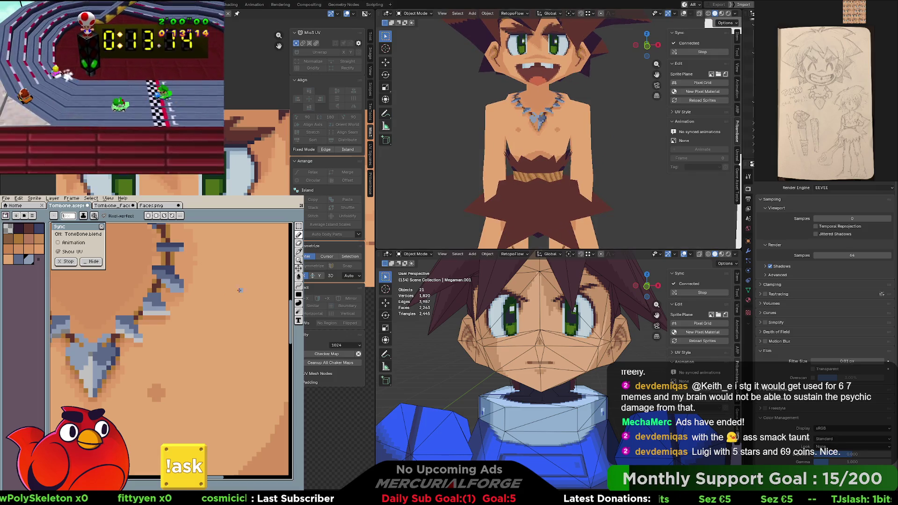
Bucket-fill a darker strip on the left necklace spike and a lighter strip on the central pendant
key("v")
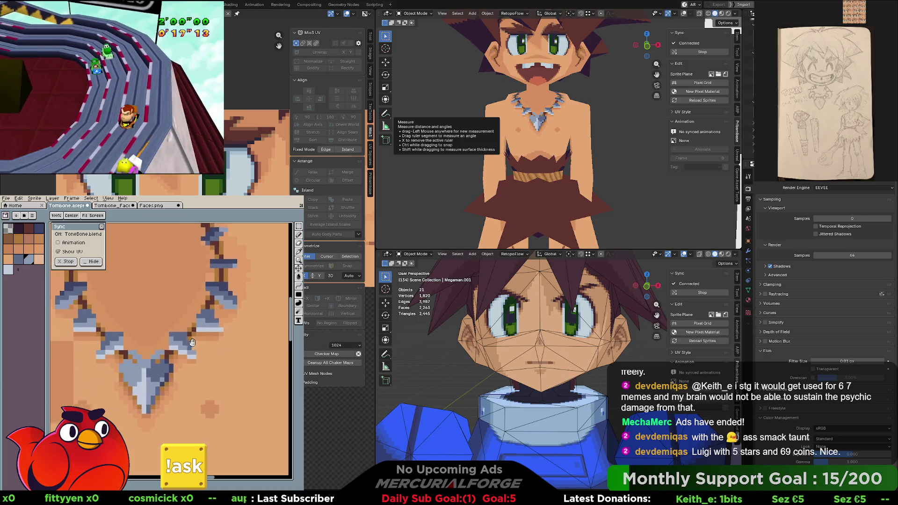
middle_click_drag(163, 332, 212, 339)
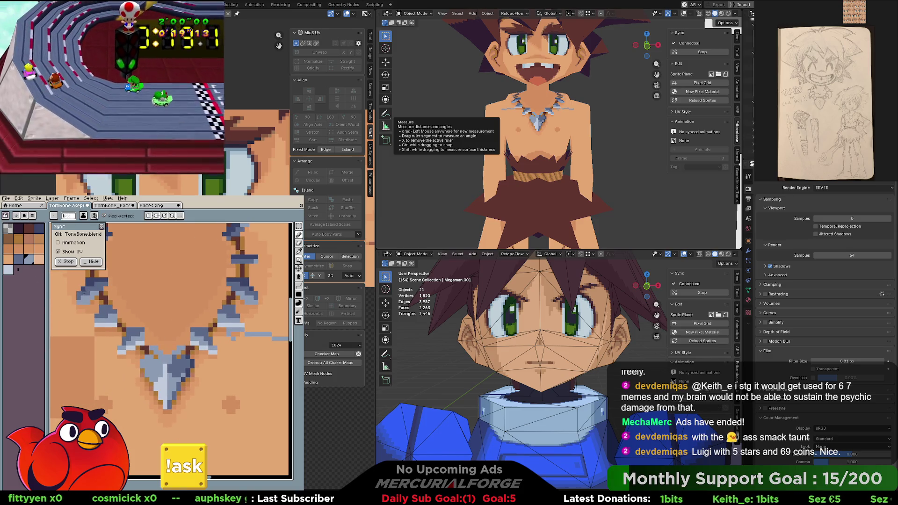
key("b")
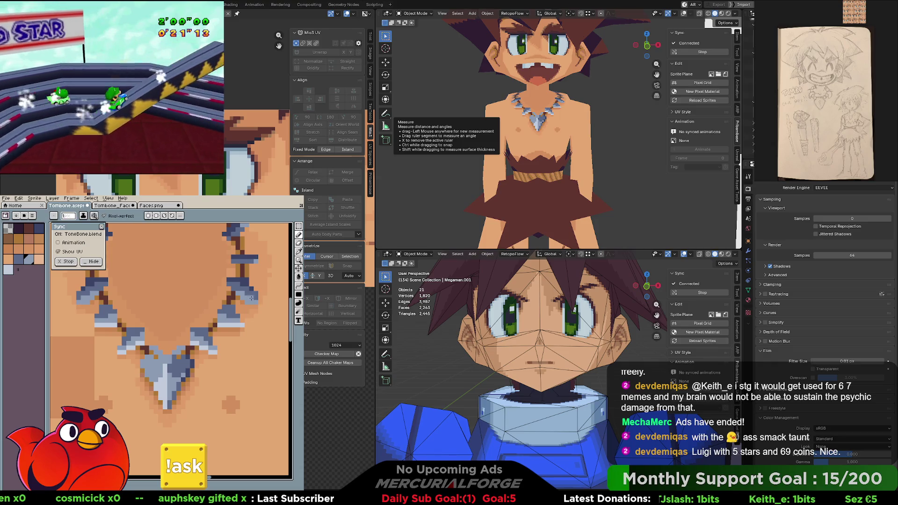
key("g")
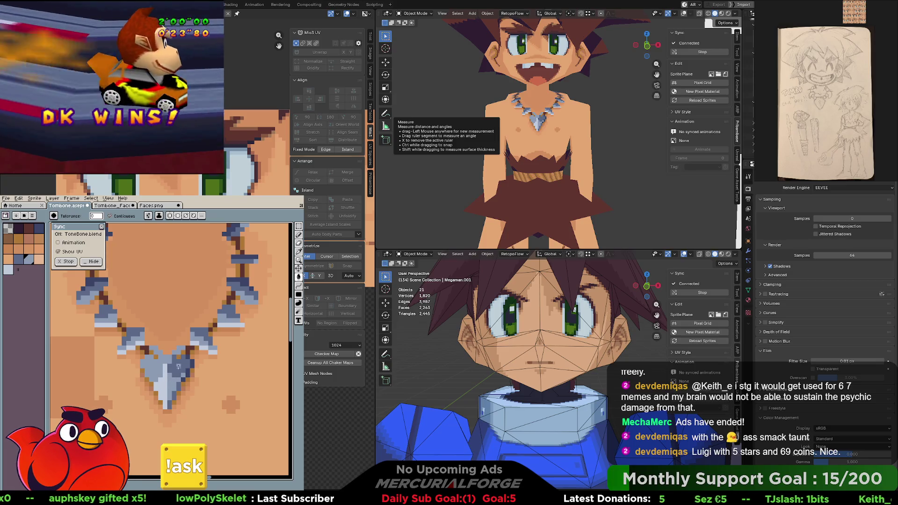
key("i")
scroll(249, 285, "down", 2)
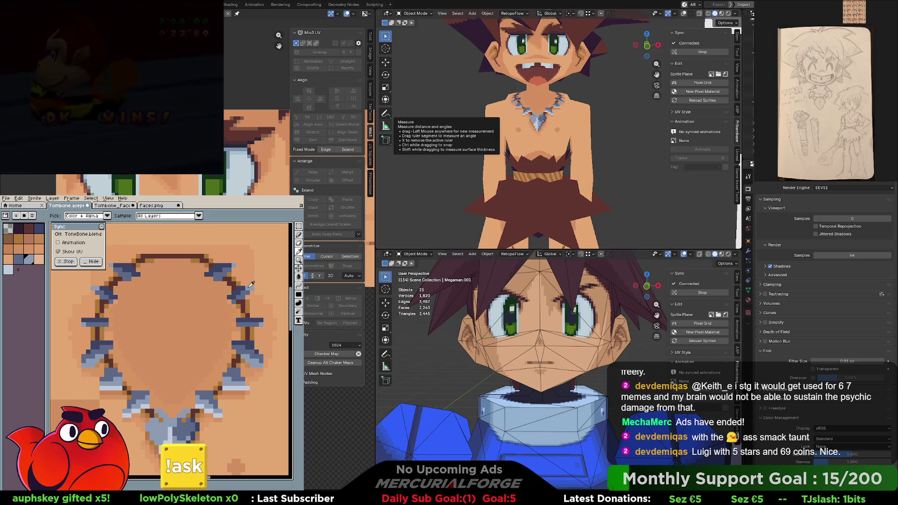
key("g")
scroll(109, 319, "up", 2)
left_click(111, 322)
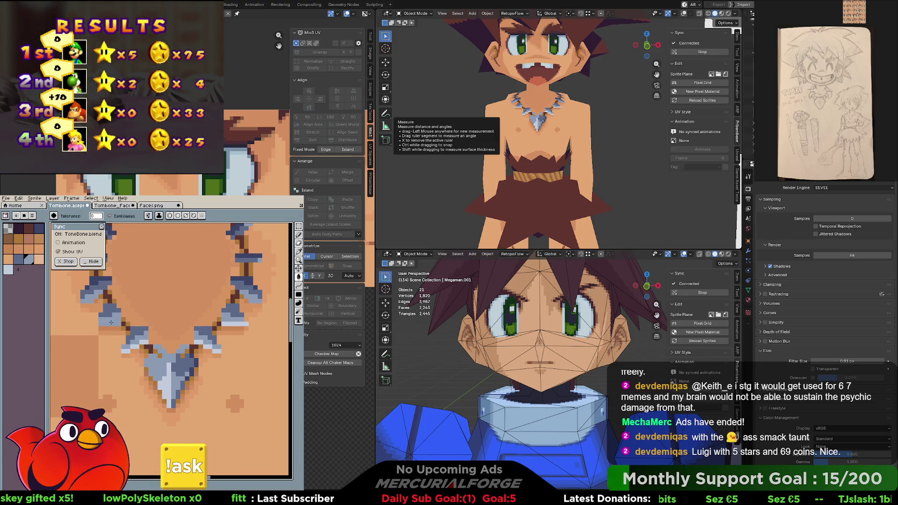
left_click(165, 383)
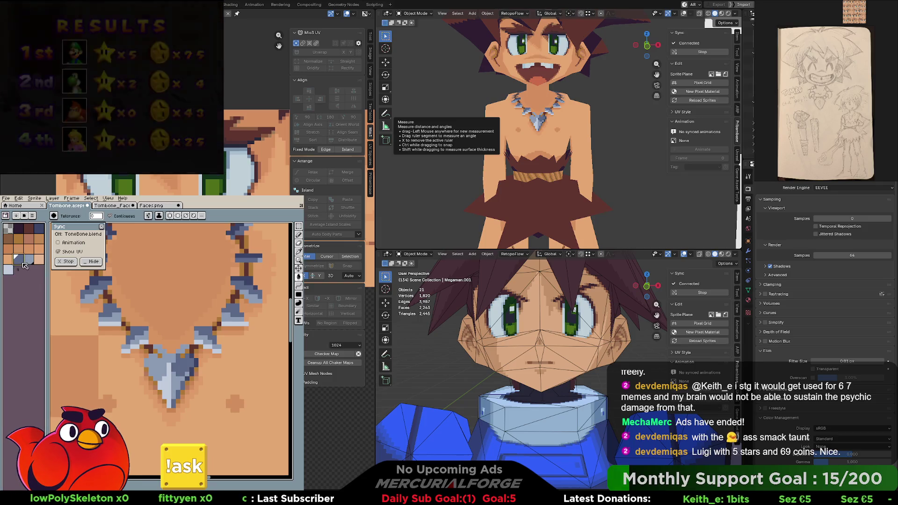
Confirm the Palette Size dialog again and pan over the necklace and upper sprite sheet
left_click(33, 220)
left_click(68, 232)
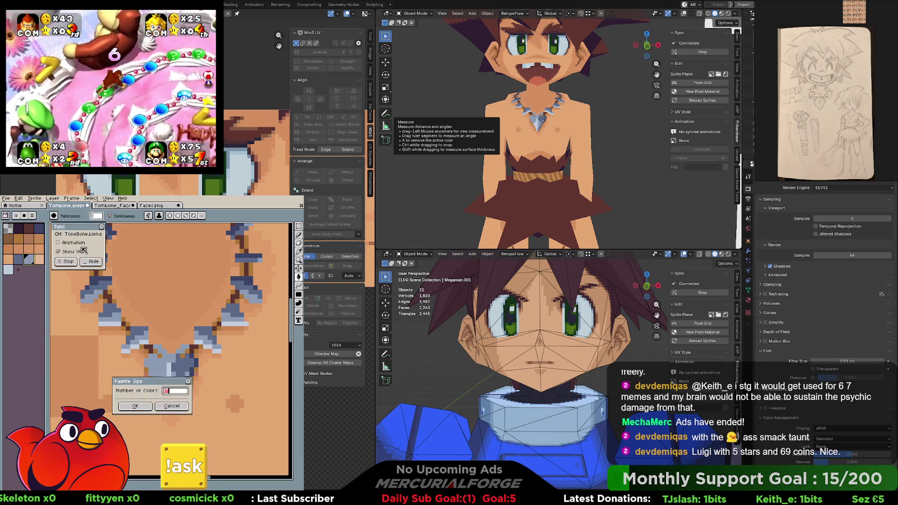
left_click(137, 405)
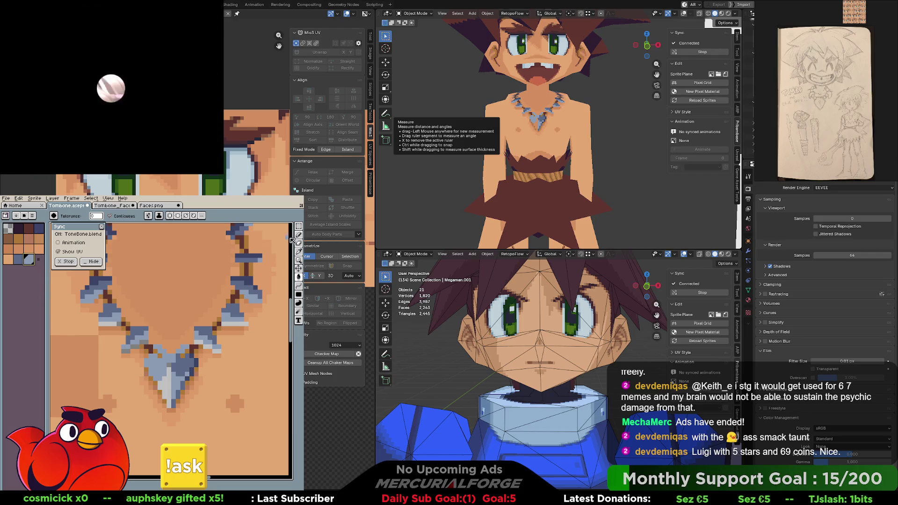
left_click_drag(194, 341, 186, 360, "ctrl")
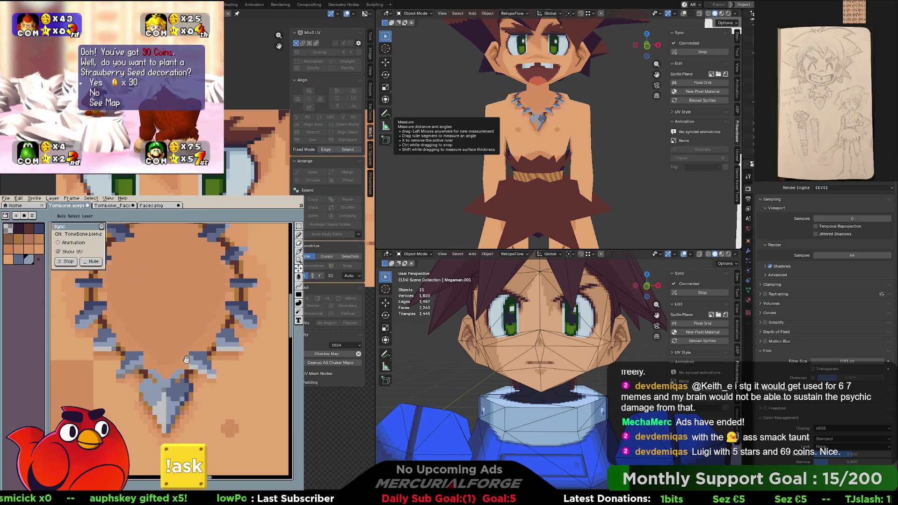
scroll(187, 359, "down", 2)
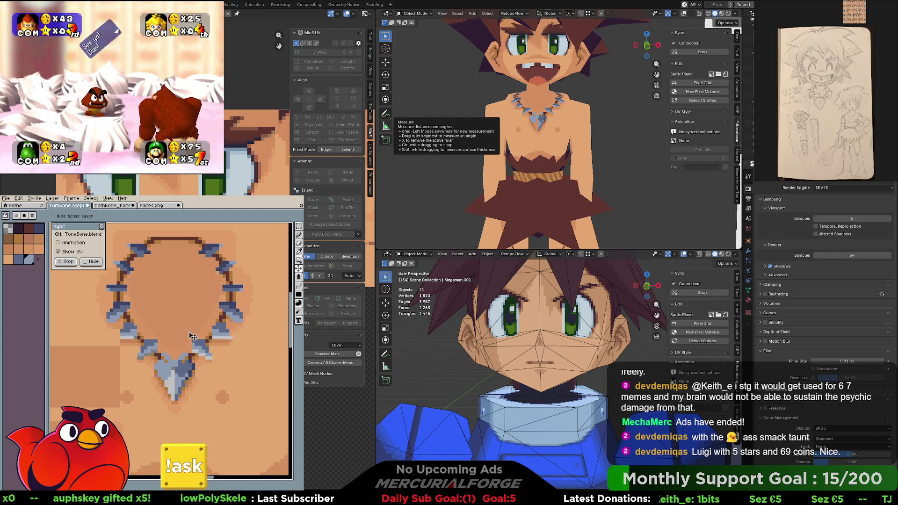
scroll(190, 337, "up", 1)
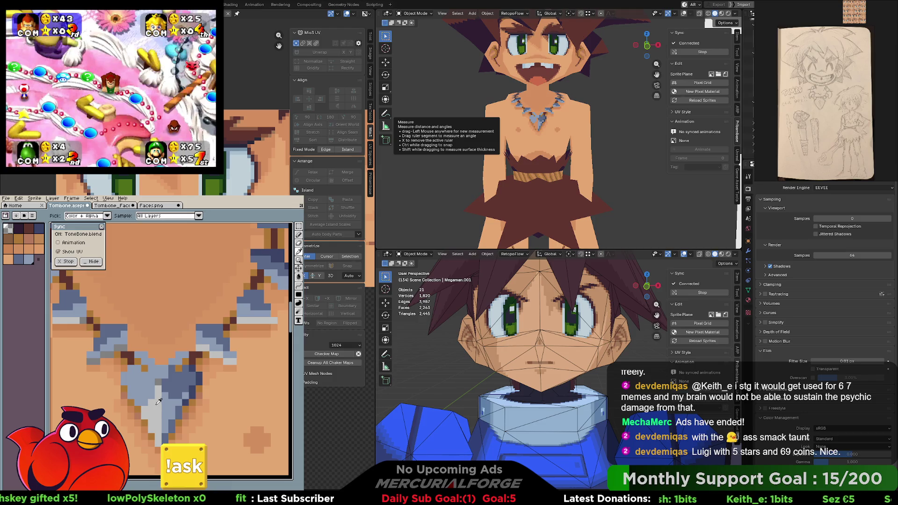
scroll(160, 401, "down", 2)
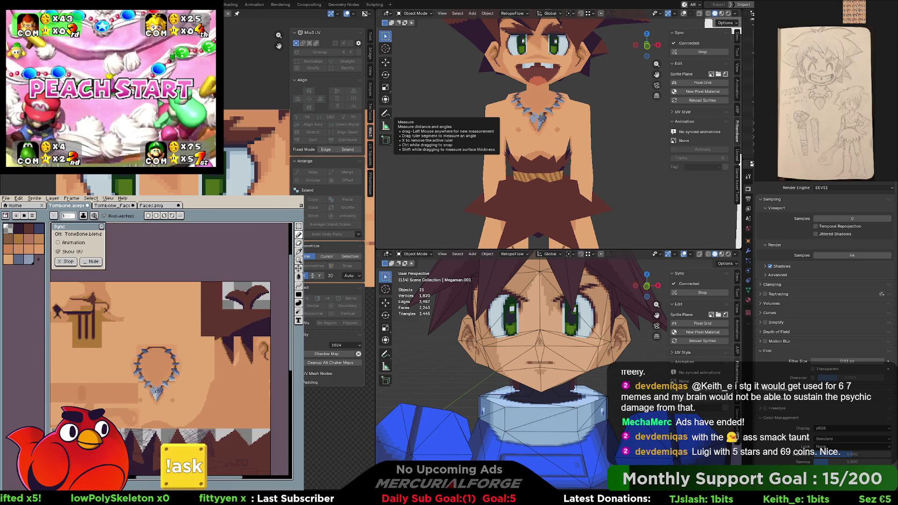
scroll(159, 395, "up", 2)
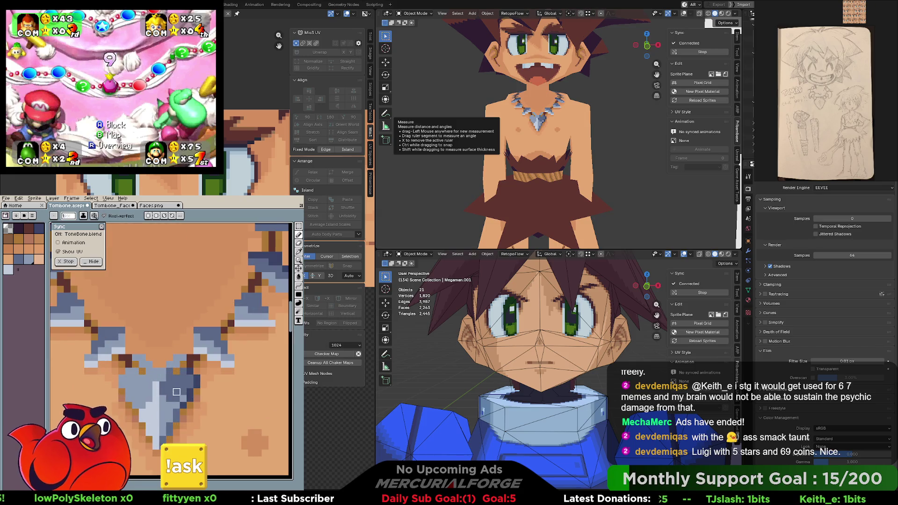
scroll(174, 390, "down", 1)
scroll(173, 390, "down", 3)
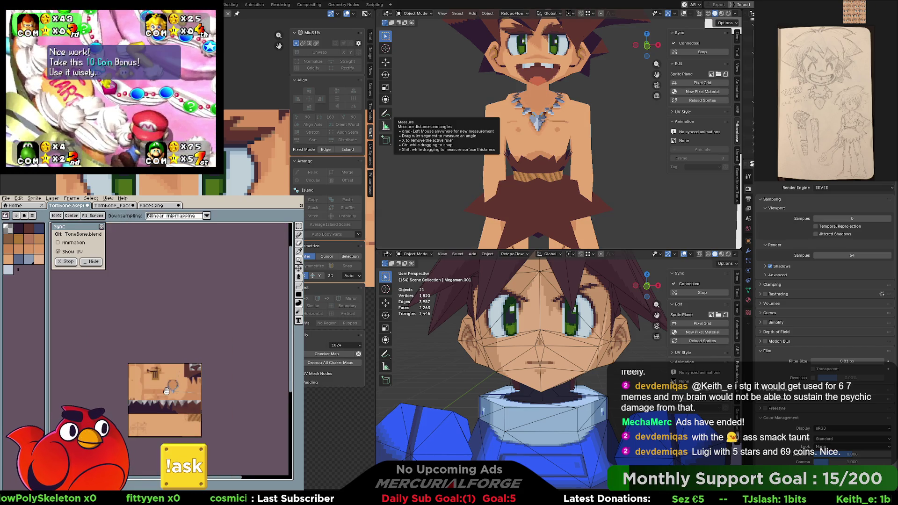
scroll(175, 372, "up", 2)
scroll(186, 323, "up", 1)
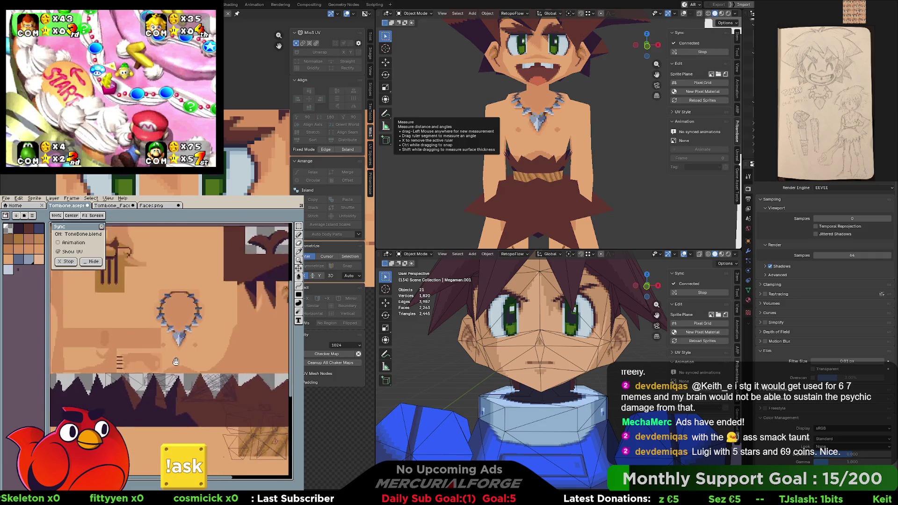
scroll(193, 297, "up", 1)
middle_click_drag(192, 298, 193, 327)
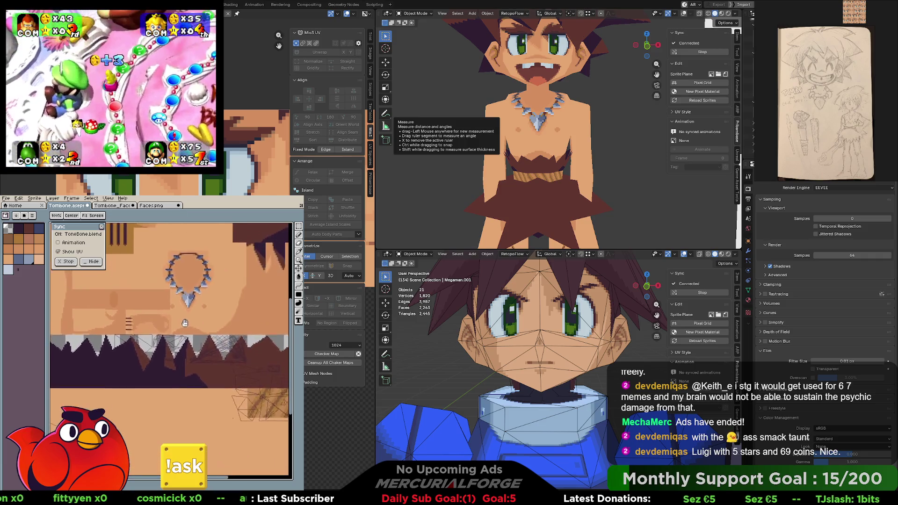
Select the head mesh, toggle overlays and briefly enter and leave Edit Mode
left_click(625, 376)
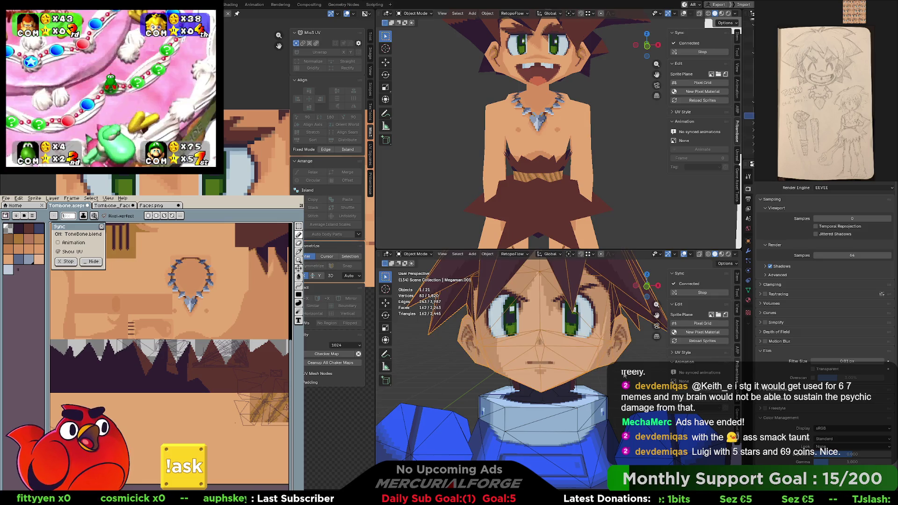
key("shift+alt+z")
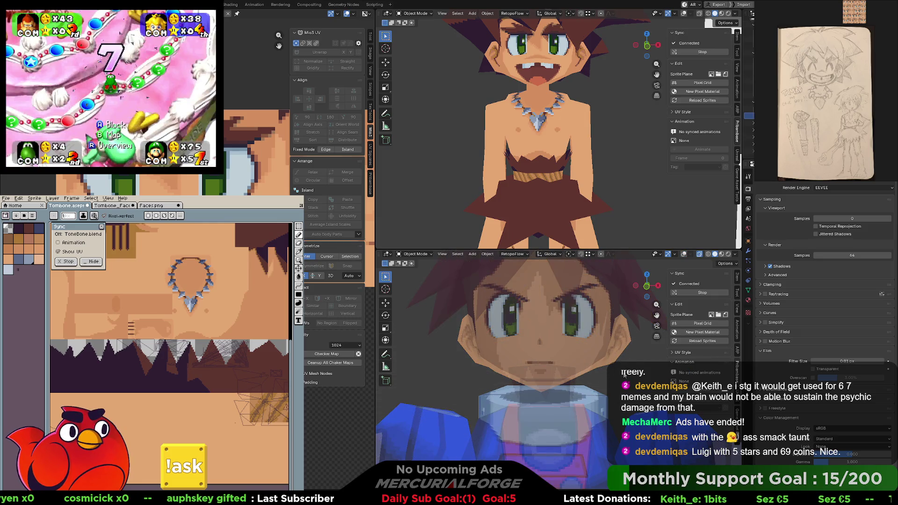
key("Tab")
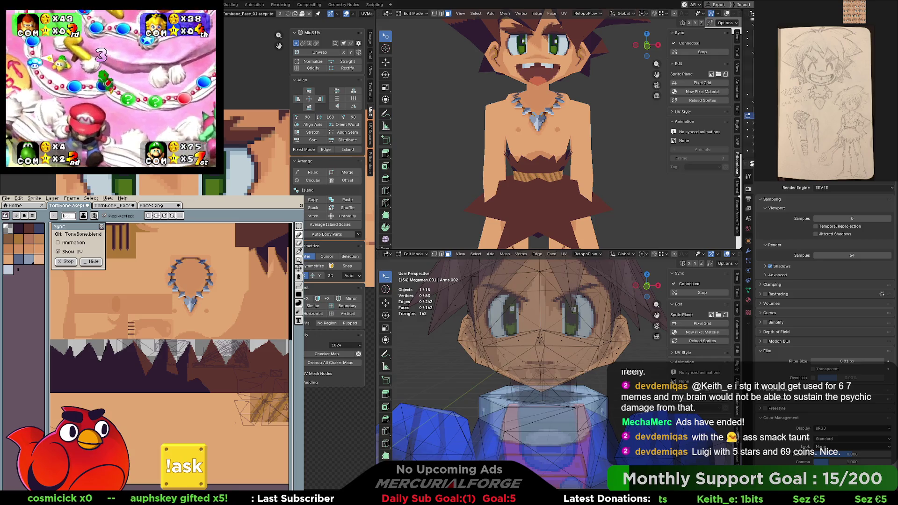
key("shift+alt+z")
key("Tab")
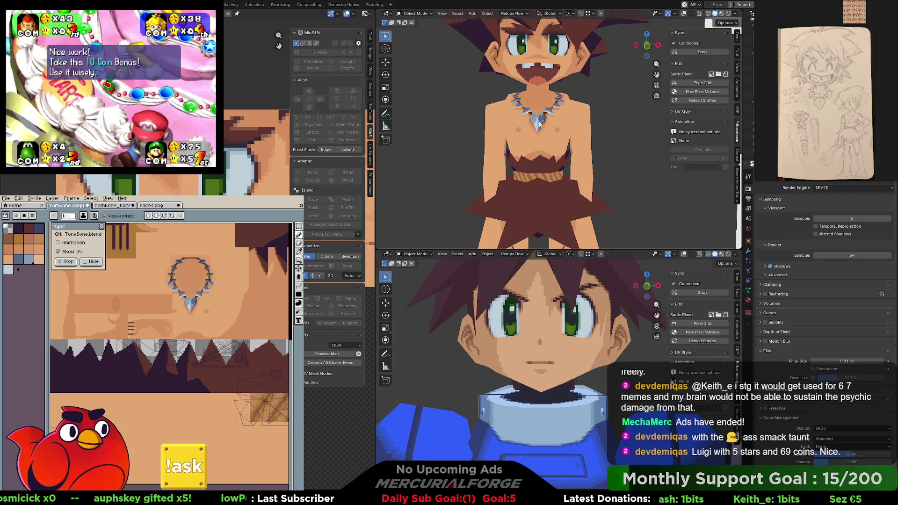
Tilt the upper view, restore its overlays and deselect the hair so the face shows unoutlined
middle_click_drag(539, 124, 562, 124)
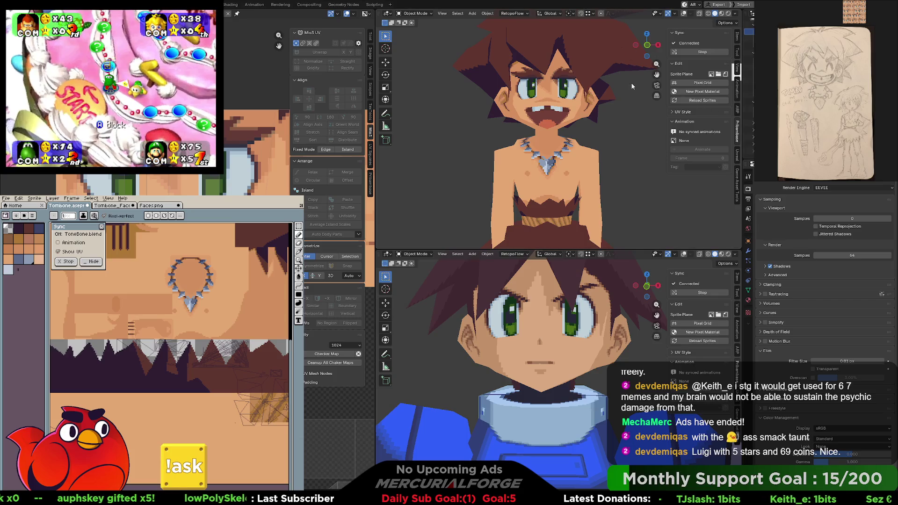
key("shift+alt+z")
left_click(614, 121)
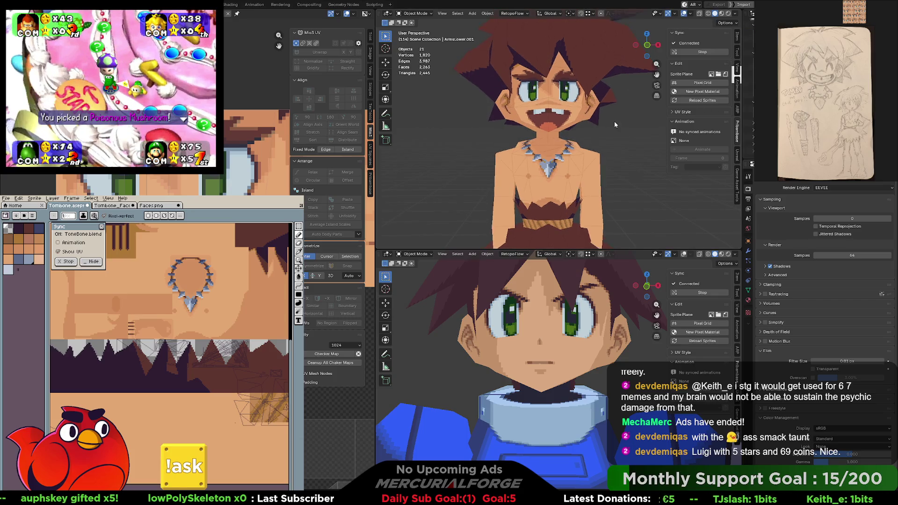
middle_click_drag(614, 122, 613, 150, "shift")
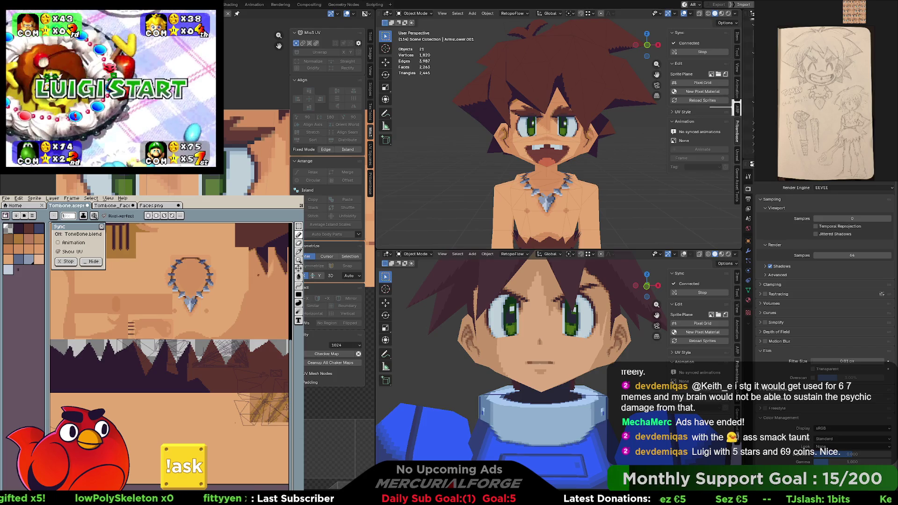
scroll(187, 333, "down", 2)
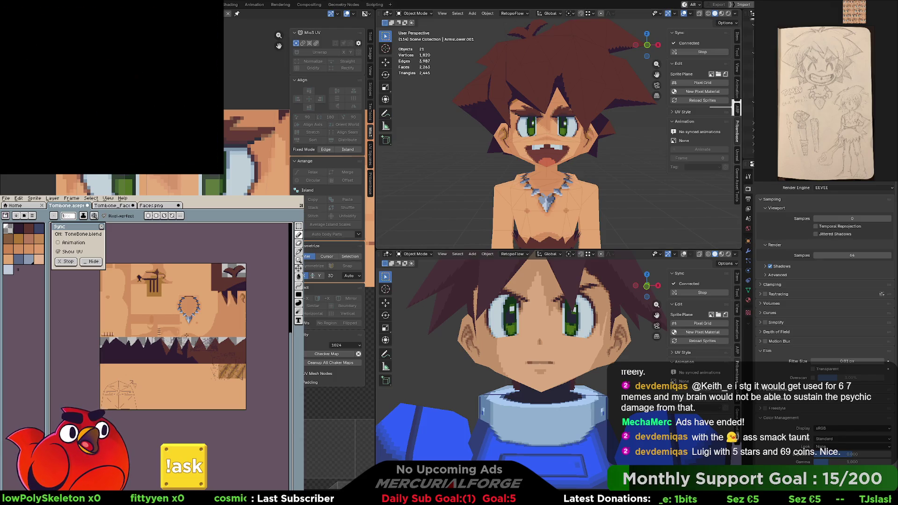
scroll(599, 59, "down", 3)
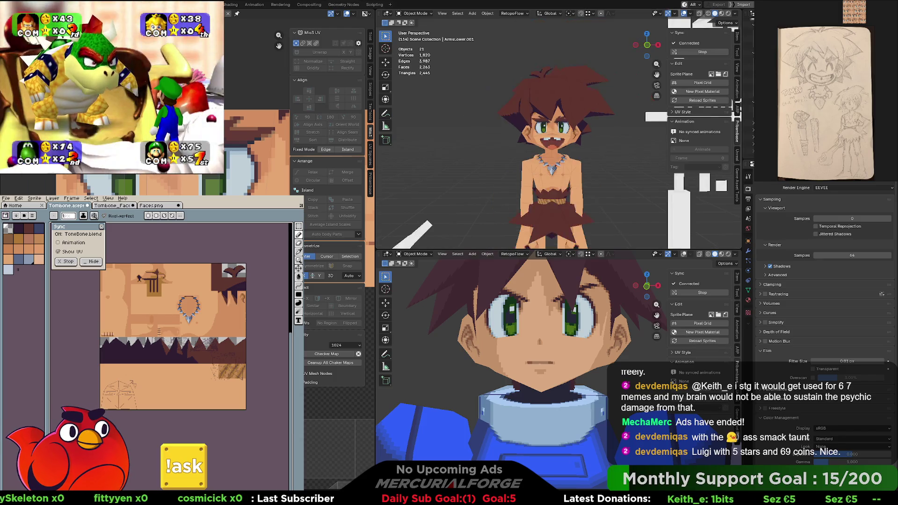
scroll(599, 60, "down", 2)
Select the character's objects in the top viewport
left_click(555, 162)
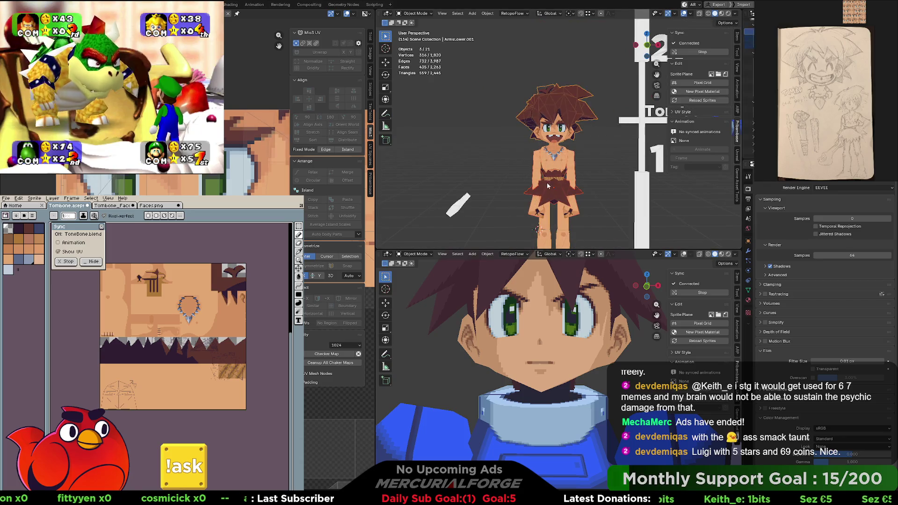
scroll(554, 173, "up", 3)
scroll(555, 174, "up", 1)
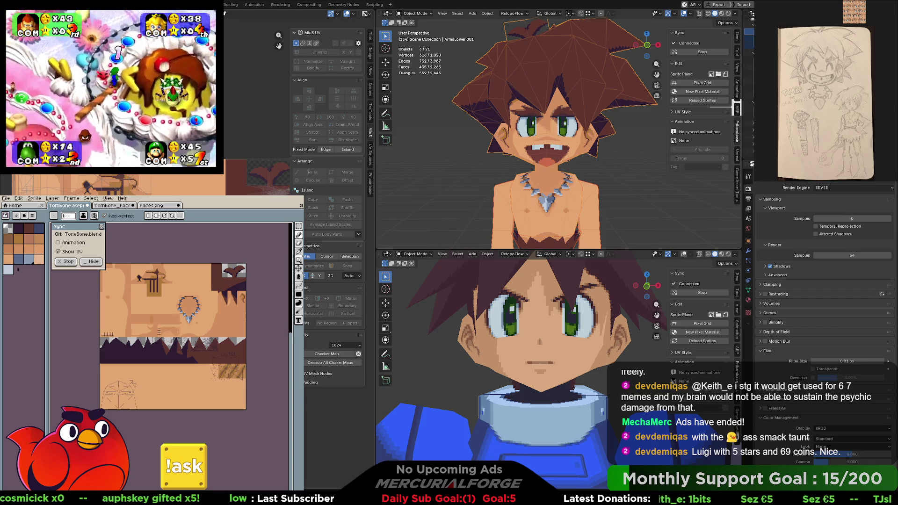
scroll(177, 358, "up", 1)
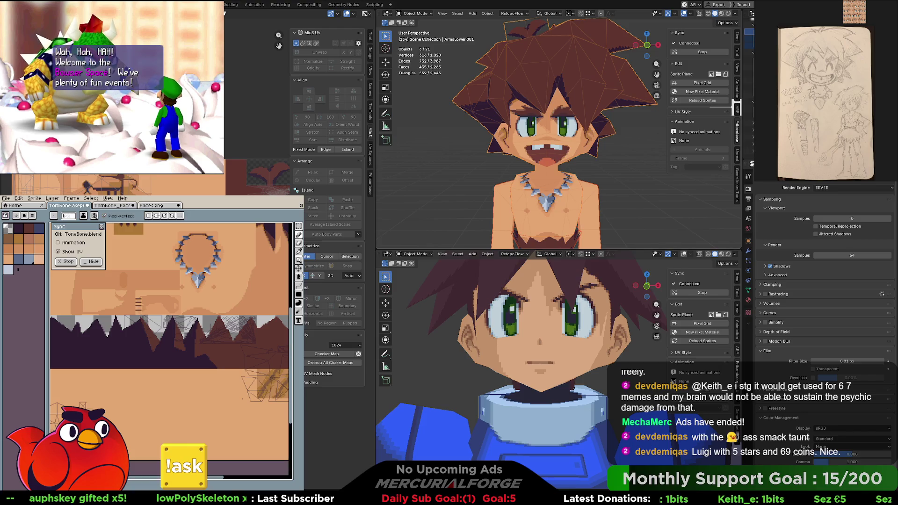
scroll(590, 166, "down", 5)
Box-select all character parts into Edit Mode and pan the texture to the lower dark band
left_click(590, 166)
left_click_drag(613, 51, 516, 231)
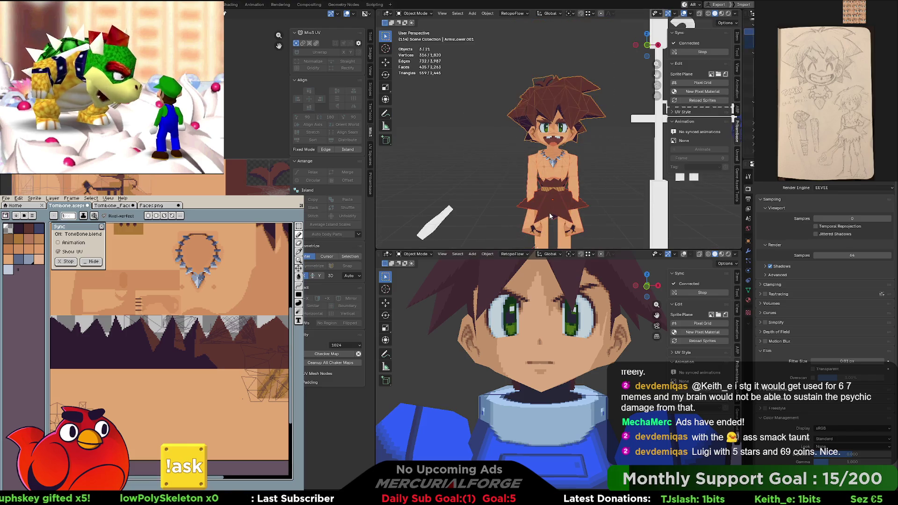
key("Tab")
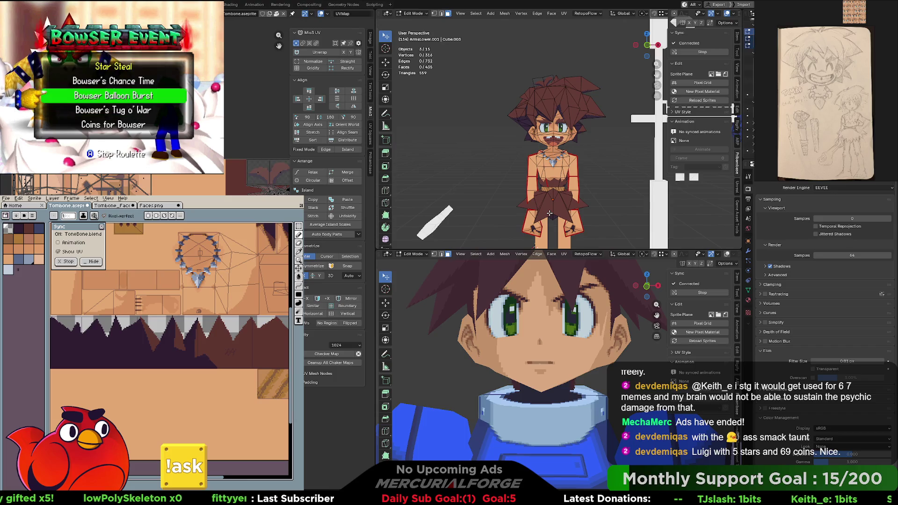
scroll(550, 212, "down", 2)
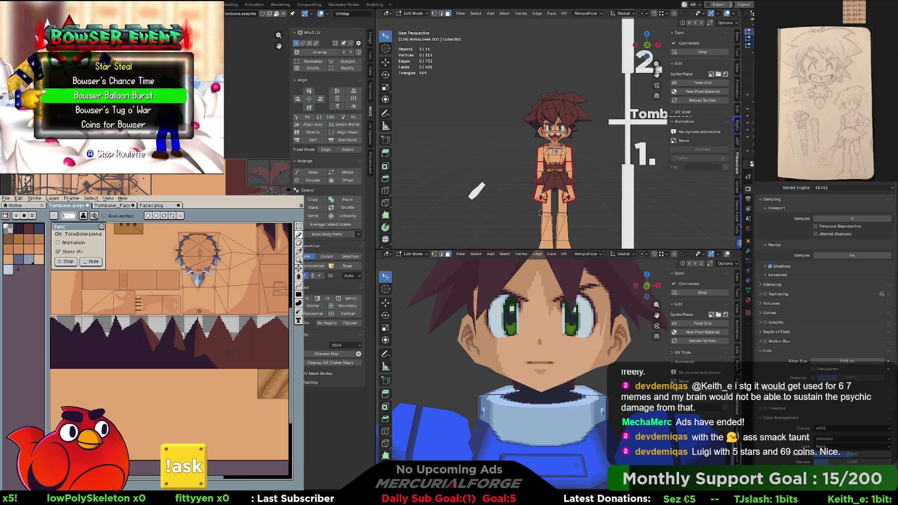
mouse_move(250, 299)
middle_mouse_down()
mouse_move(234, 321)
mouse_move(287, 266)
middle_mouse_up()
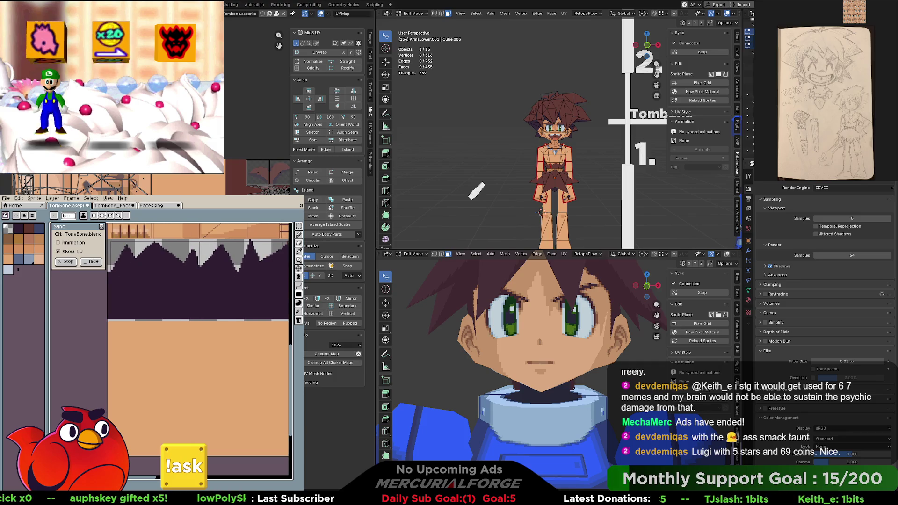
Clear the tall rectangle below the belt design to transparency with a marquee delete
middle_click_drag(172, 317, 164, 330)
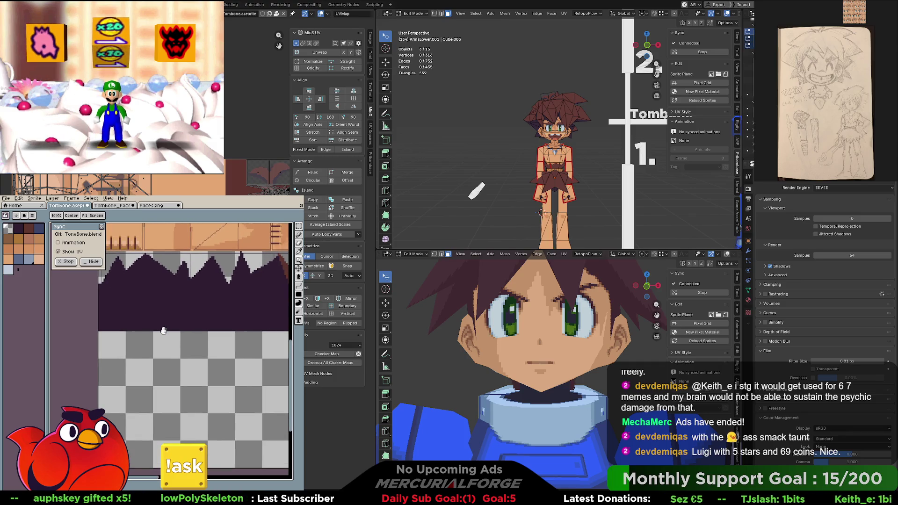
middle_click_drag(192, 296, 142, 337)
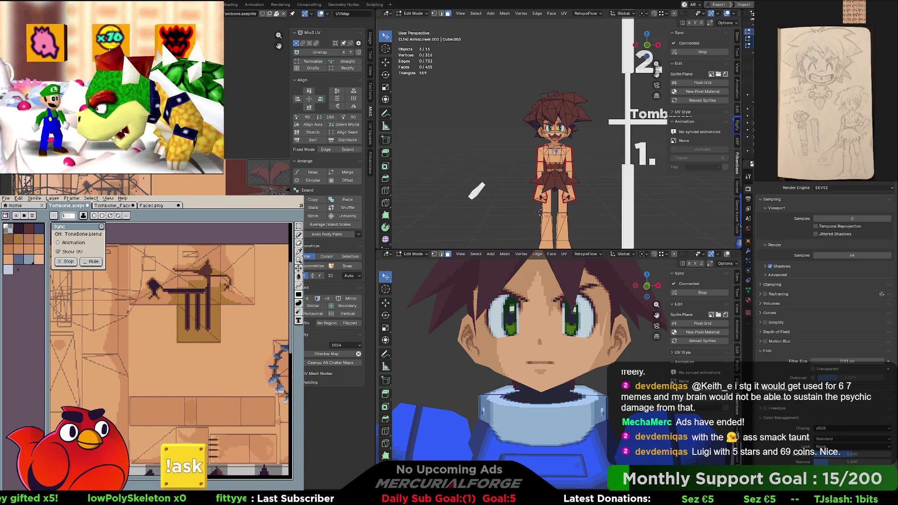
middle_click_drag(119, 307, 146, 310)
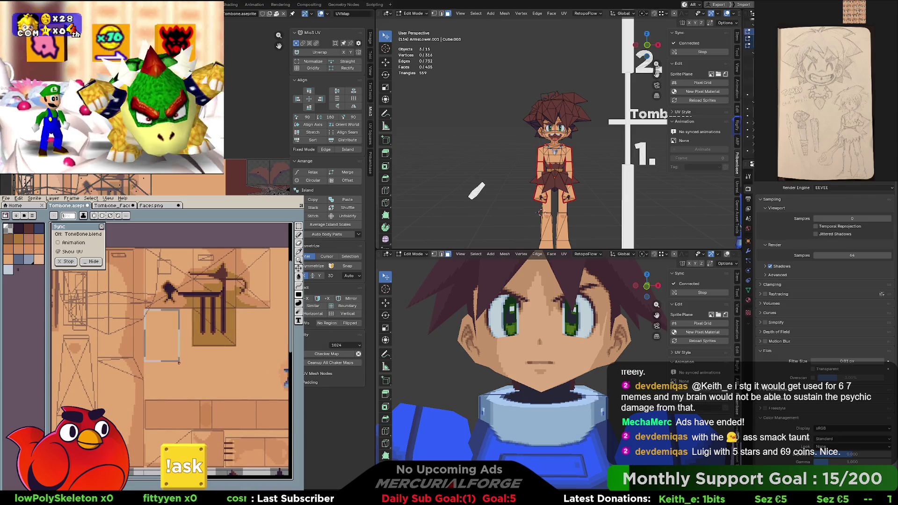
left_click_drag(145, 309, 186, 389)
key("ctrl+d")
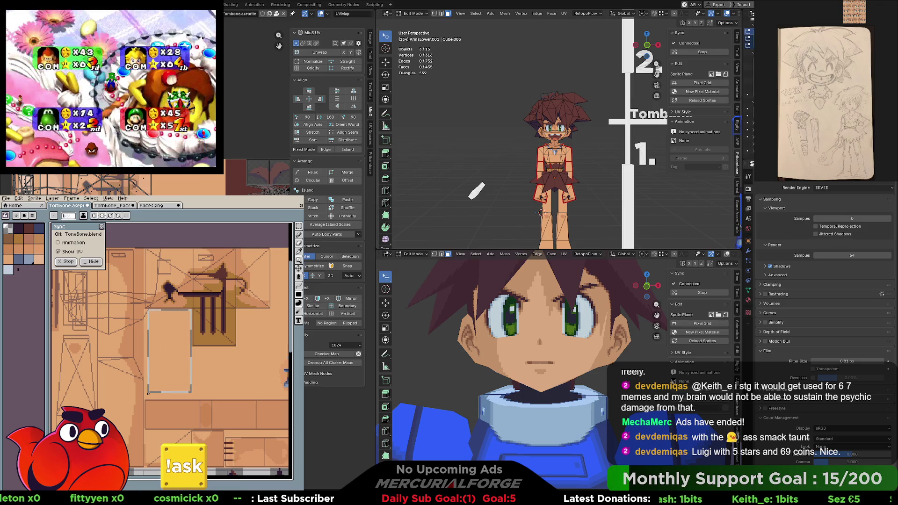
left_click_drag(146, 309, 191, 397)
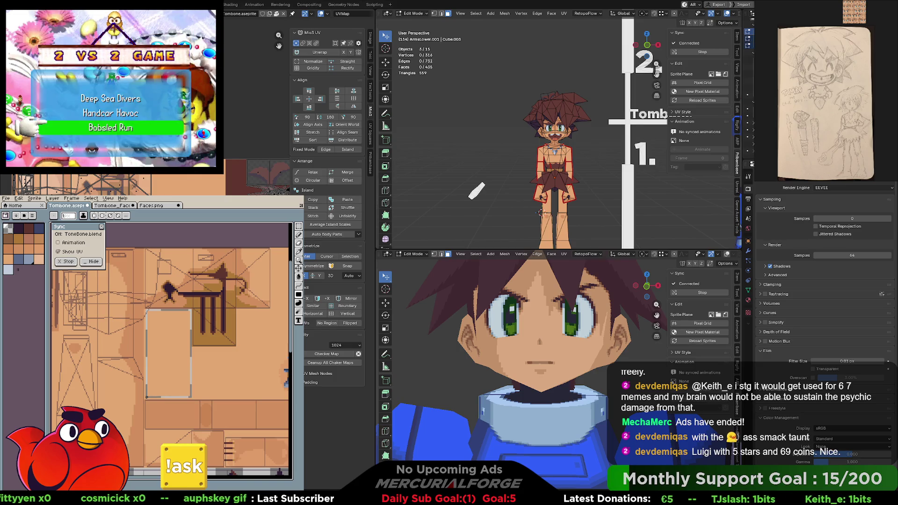
key("Delete")
Bucket-fill the leftover grey strip beside it orange
middle_click_drag(208, 360, 135, 355)
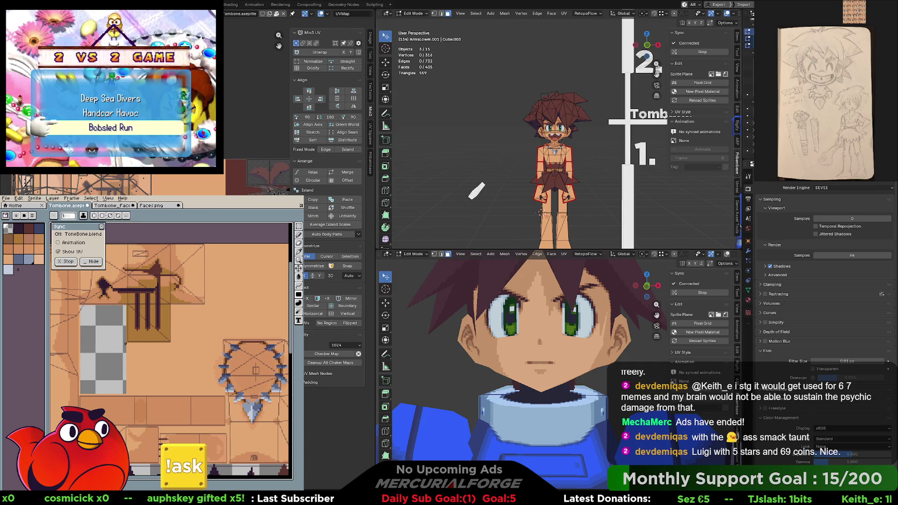
mouse_move(171, 356)
left_mouse_down()
mouse_move(129, 346)
mouse_move(217, 393)
left_mouse_up()
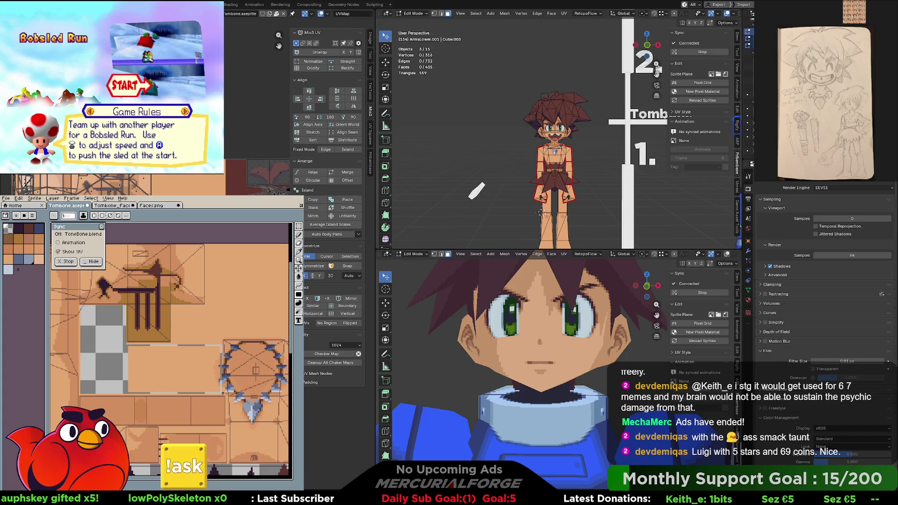
middle_click_drag(183, 313, 91, 356)
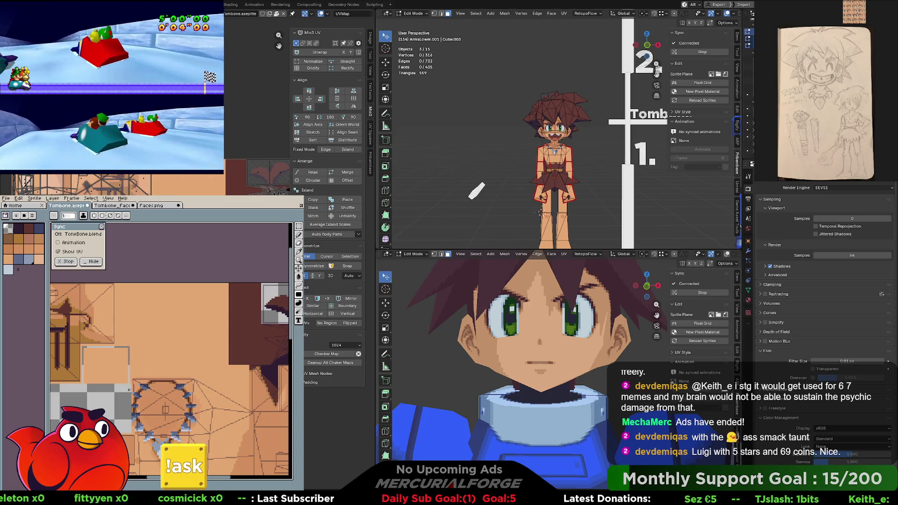
Erase the tan patch and another rectangle of unused skin area to transparency
key("Delete")
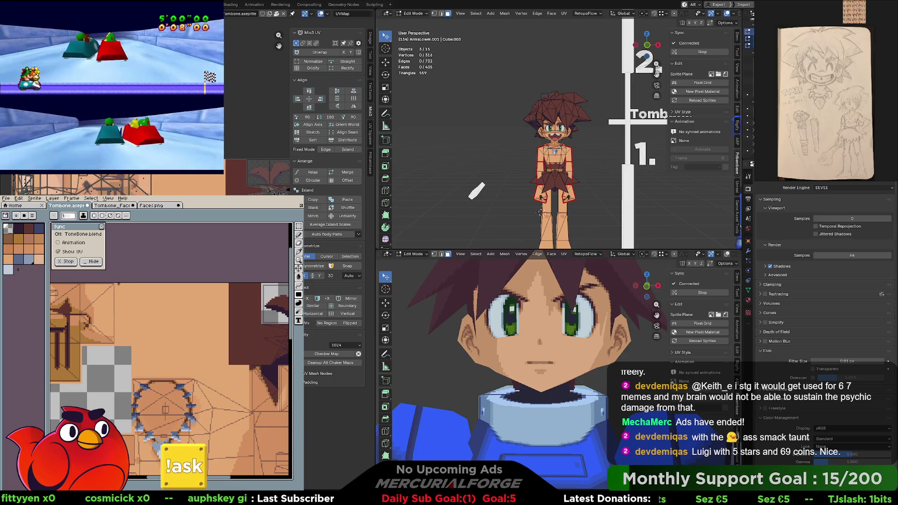
left_click_drag(117, 284, 189, 336)
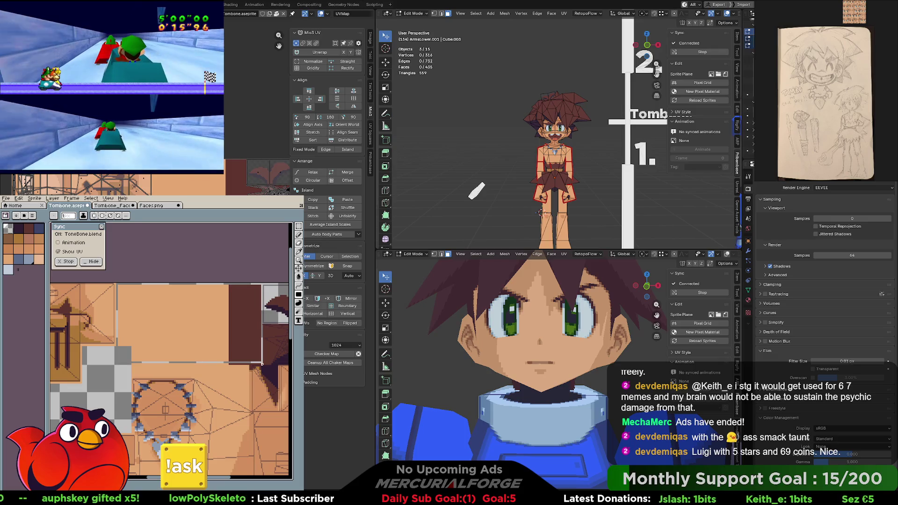
key("Delete")
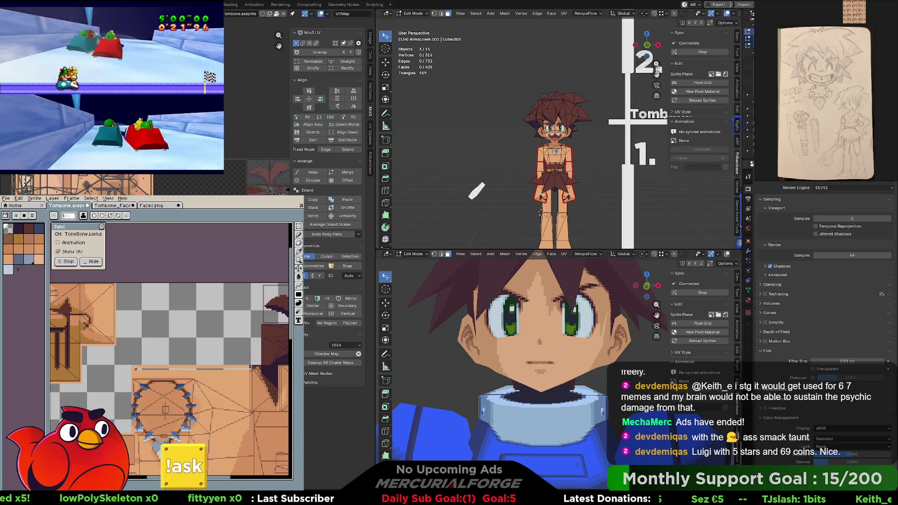
left_click_drag(135, 367, 131, 375)
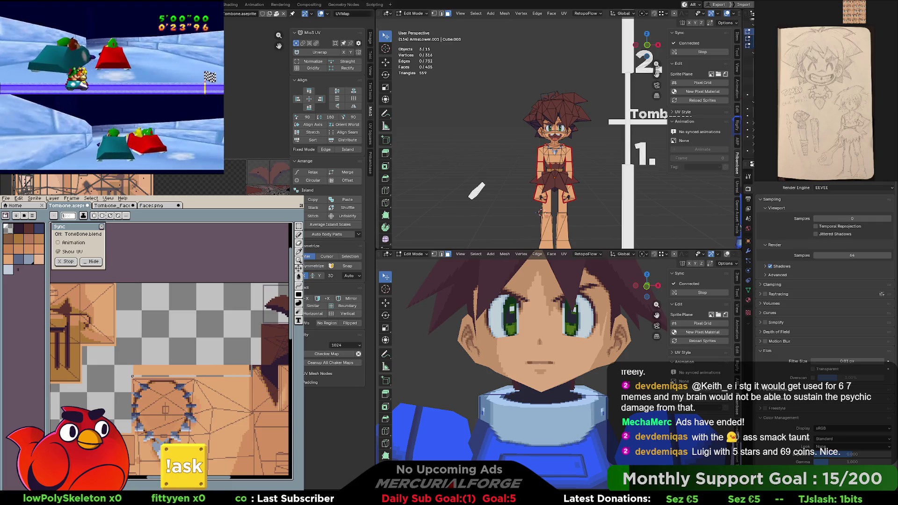
scroll(183, 386, "up", 1)
scroll(190, 380, "up", 1)
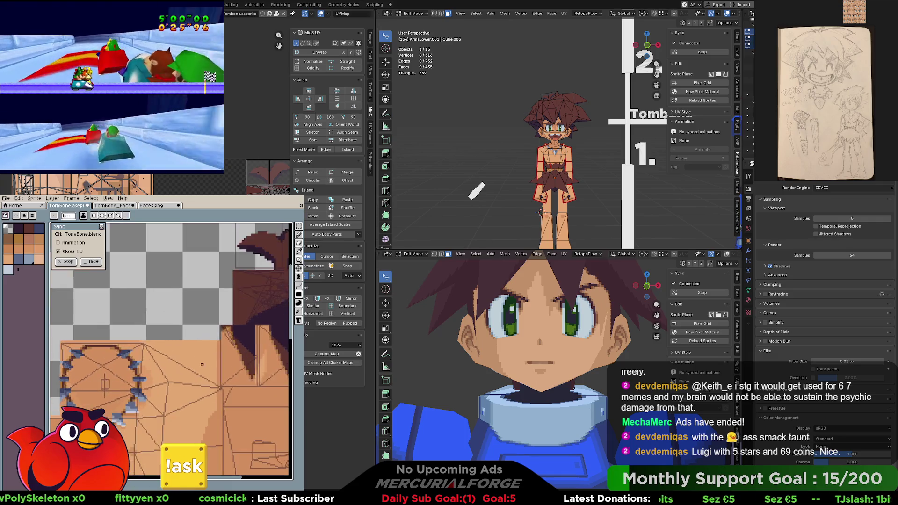
scroll(201, 366, "up", 1)
scroll(202, 366, "up", 1)
Draw a straight Line-tool edge along the skin boundary and clear the area above it
middle_click_drag(201, 367, 211, 367)
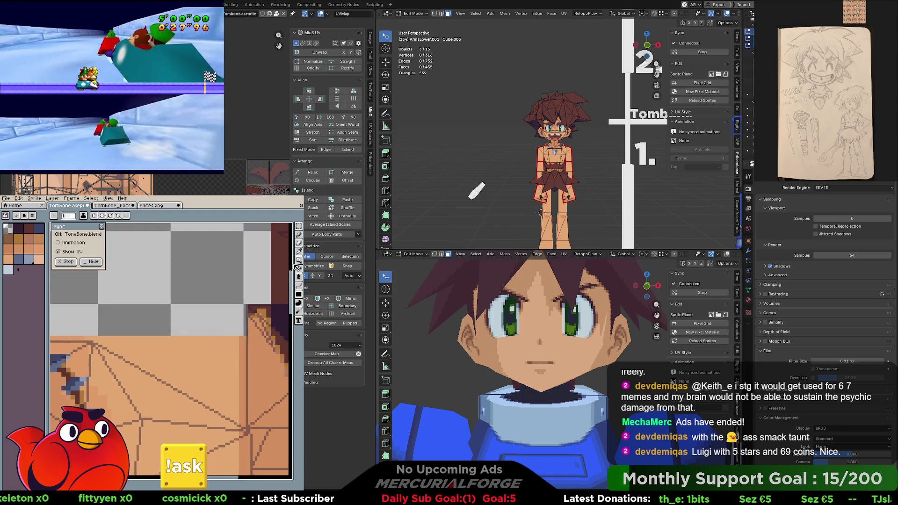
left_click(300, 304)
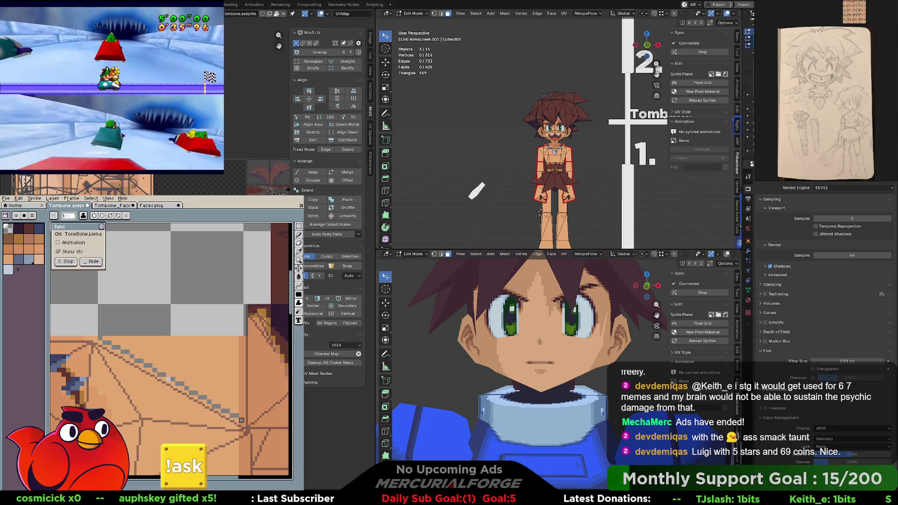
left_click_drag(241, 393, 241, 342)
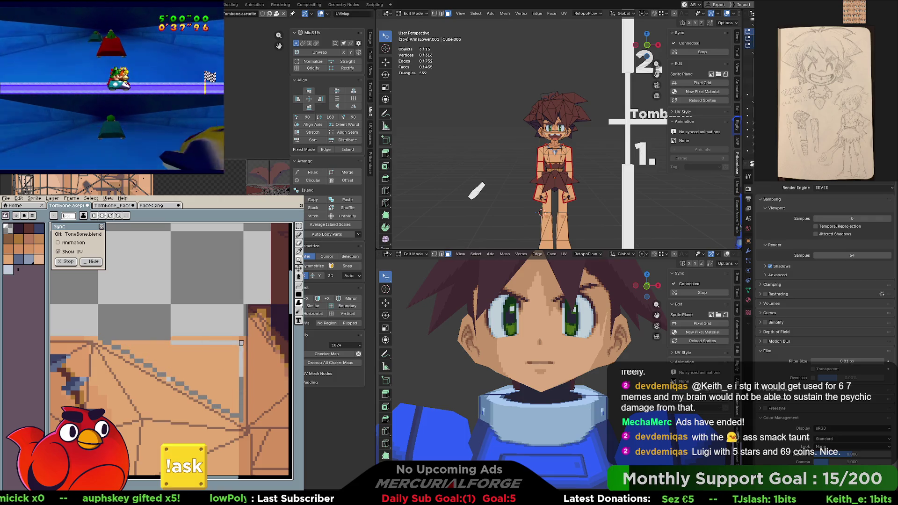
key("ctrl+z")
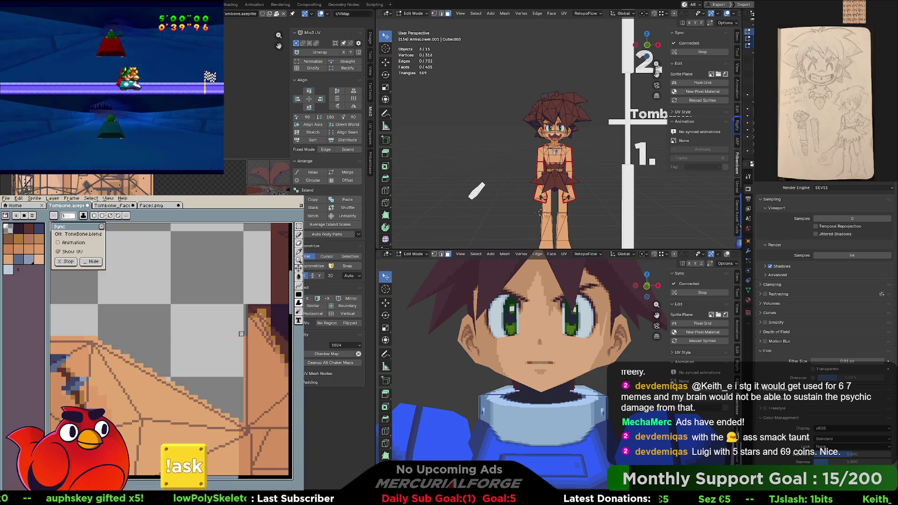
scroll(178, 352, "down", 1)
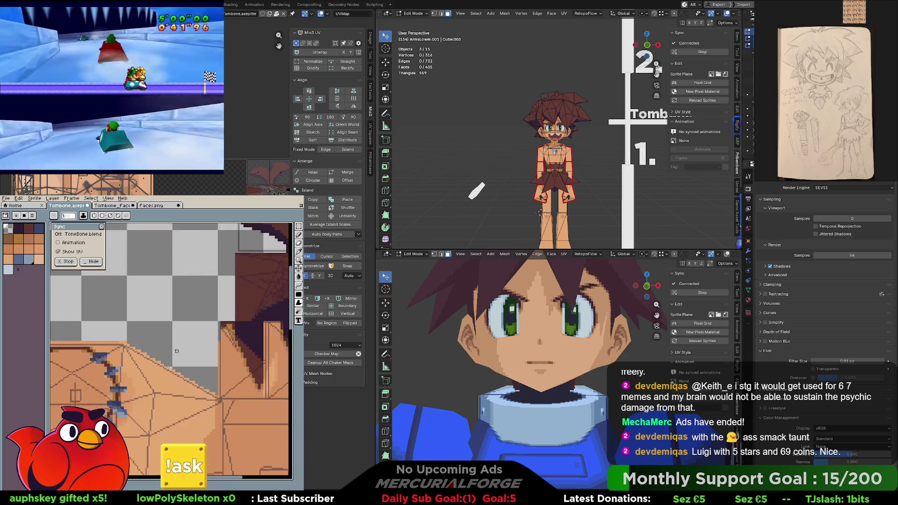
scroll(177, 352, "down", 1)
scroll(178, 352, "down", 1)
scroll(176, 352, "up", 1)
scroll(176, 353, "down", 1)
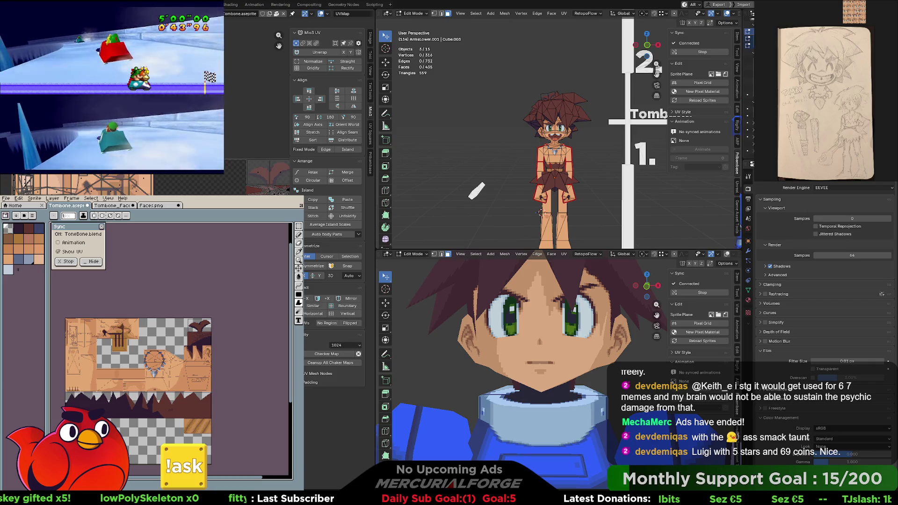
scroll(165, 421, "left", 3)
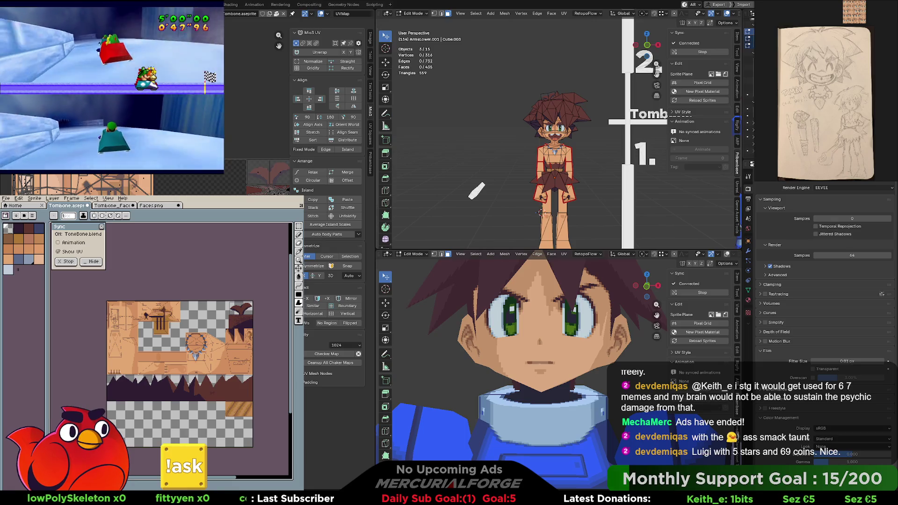
scroll(554, 141, "up", 3)
scroll(555, 141, "up", 2)
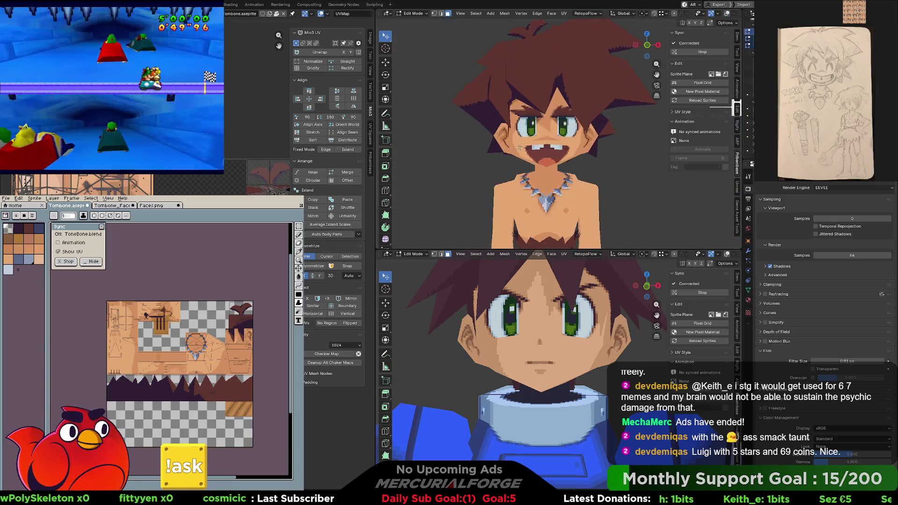
Sample a paint colour with the eyedropper and bring up Sprite > Color Mode
mouse_move(554, 140)
middle_mouse_down()
mouse_move(590, 148)
mouse_move(615, 136)
mouse_move(547, 207)
mouse_move(661, 167)
mouse_move(579, 202)
mouse_move(568, 104)
middle_mouse_up()
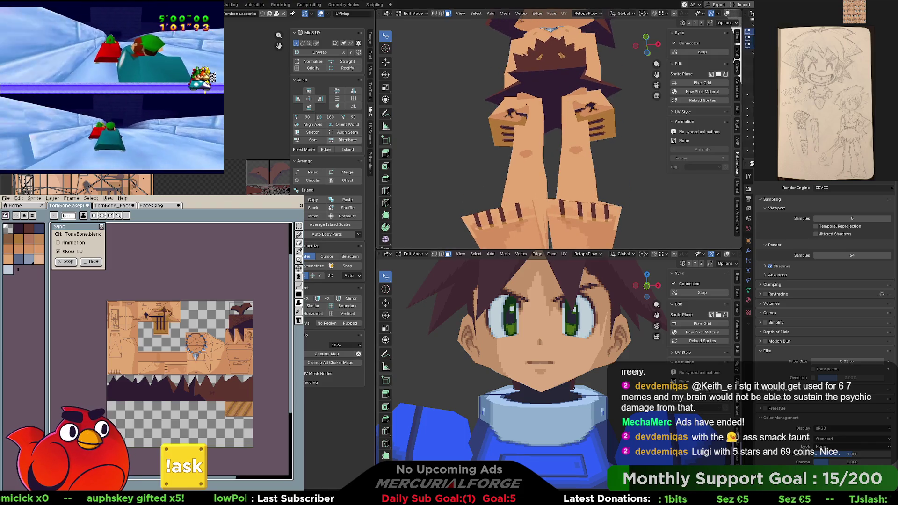
scroll(174, 313, "up", 1)
scroll(174, 313, "up", 1)
scroll(174, 313, "up", 1)
scroll(175, 314, "up", 1)
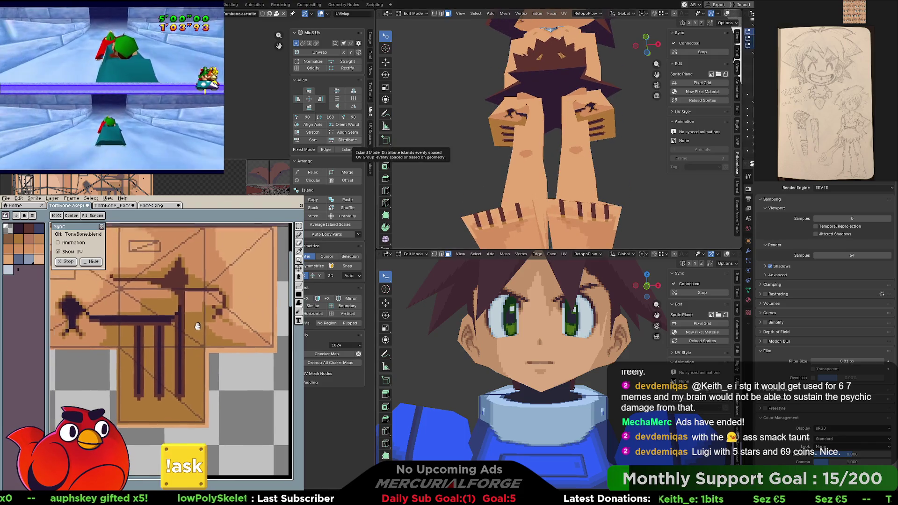
scroll(174, 313, "up", 1)
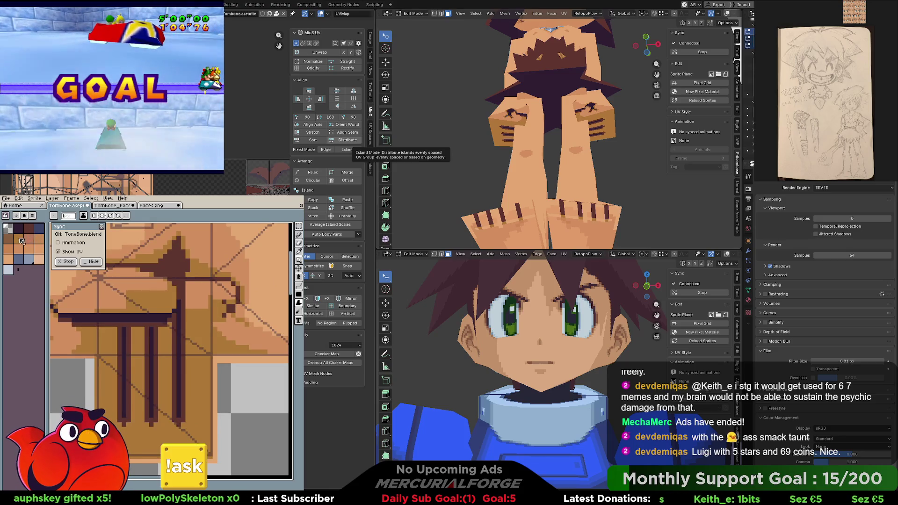
left_click(207, 328, "alt")
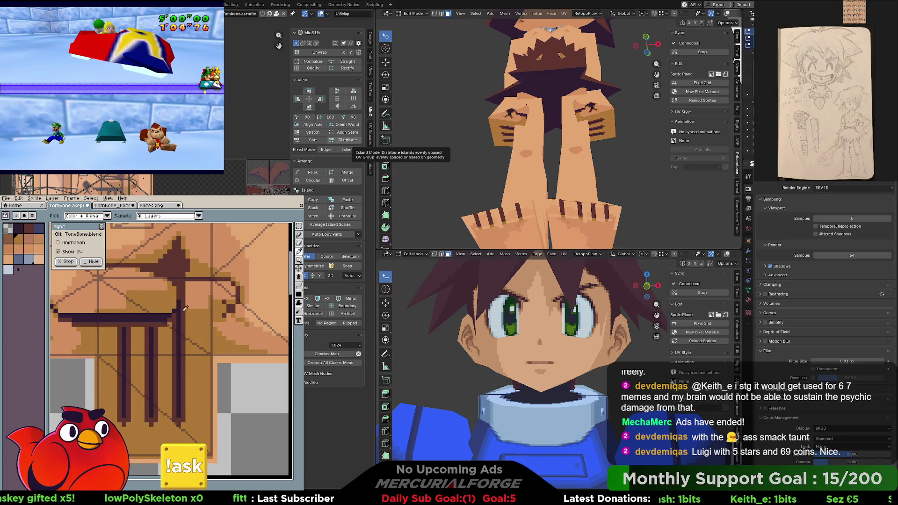
left_click(34, 198)
mouse_move(44, 213)
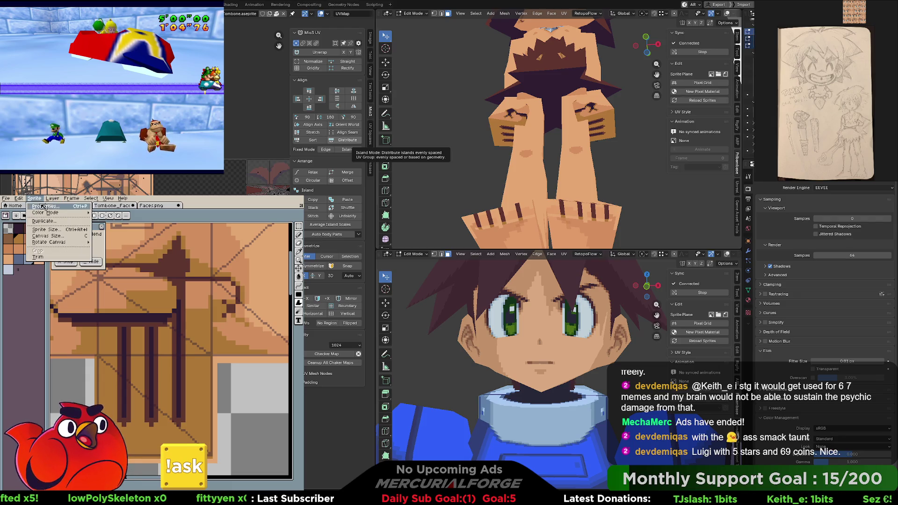
Dismiss the colour-mode menu and bucket-fill the tan area around the legs dark brown
key("Escape")
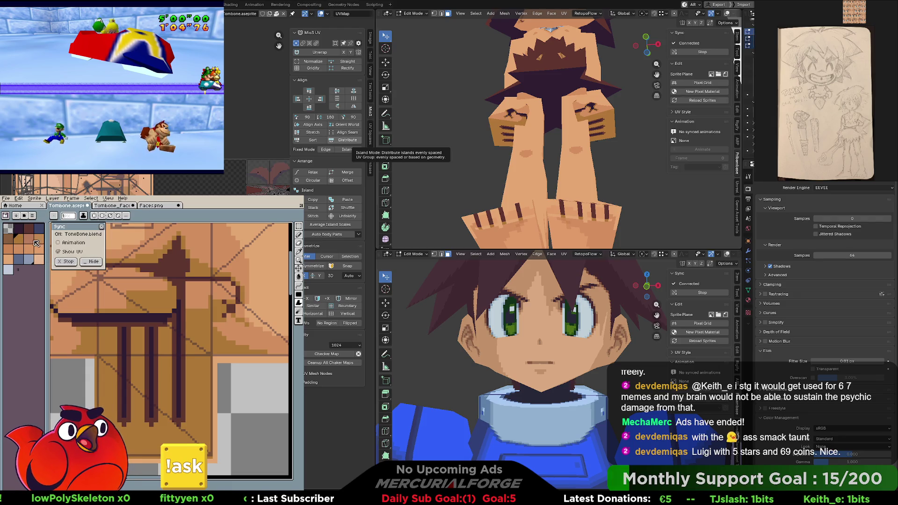
key("b")
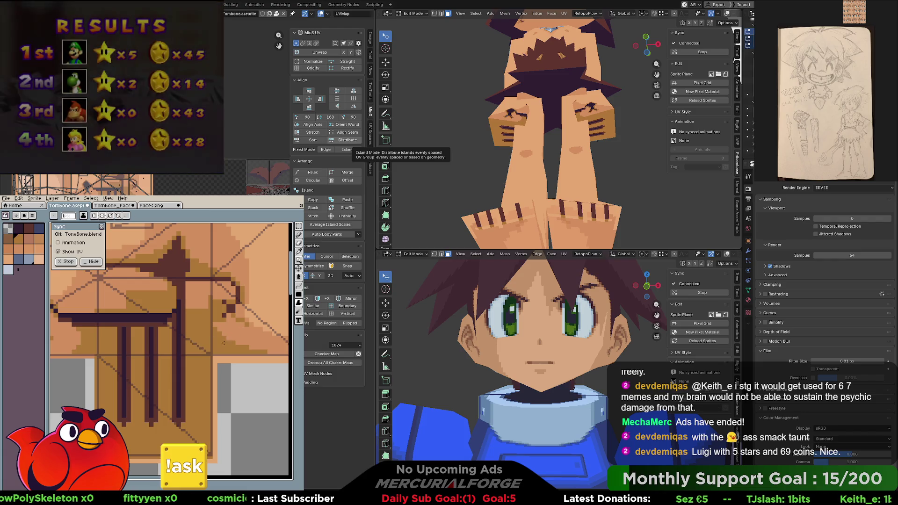
left_click(32, 255)
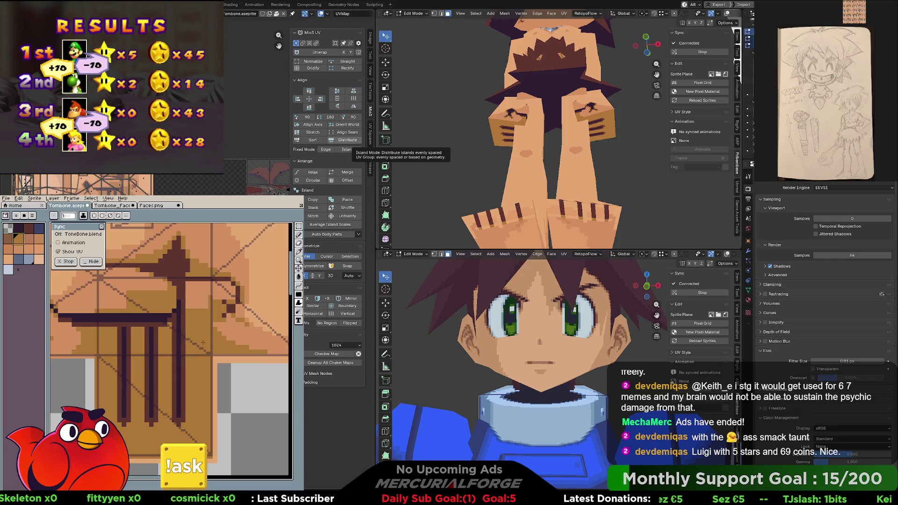
left_click(169, 330)
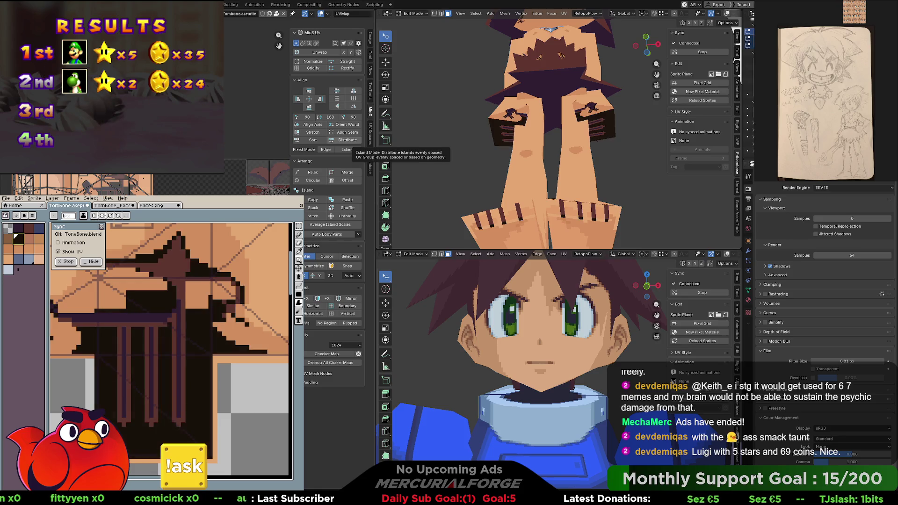
scroll(192, 393, "down", 4)
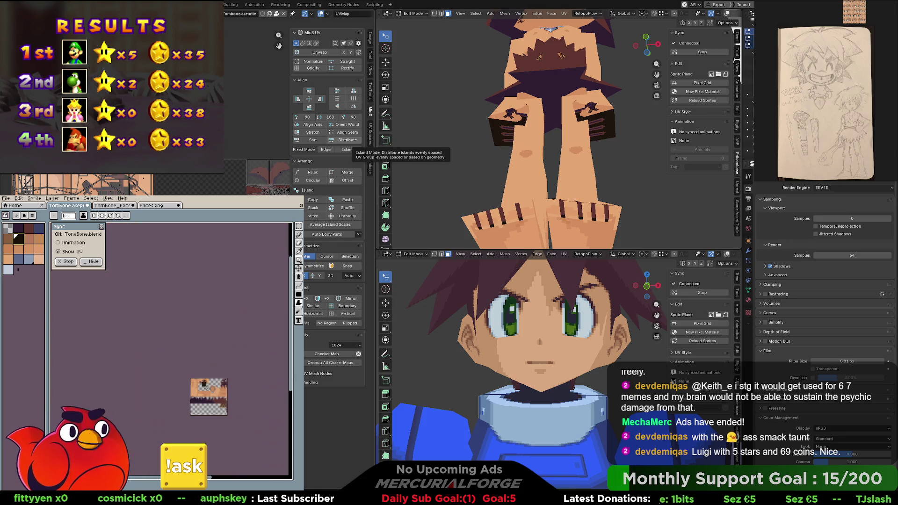
scroll(203, 382, "up", 3)
scroll(215, 365, "down", 2)
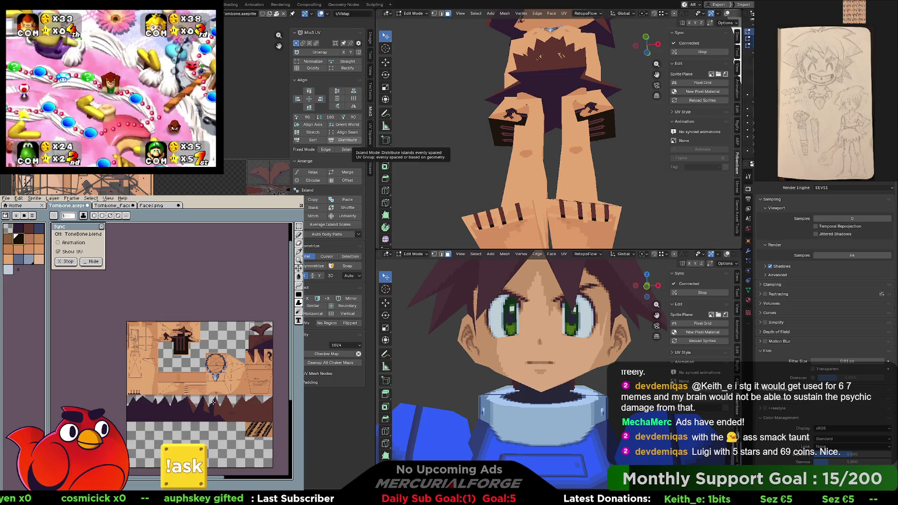
Undo the dark-brown fill so the leg region keeps its original colours
key("v")
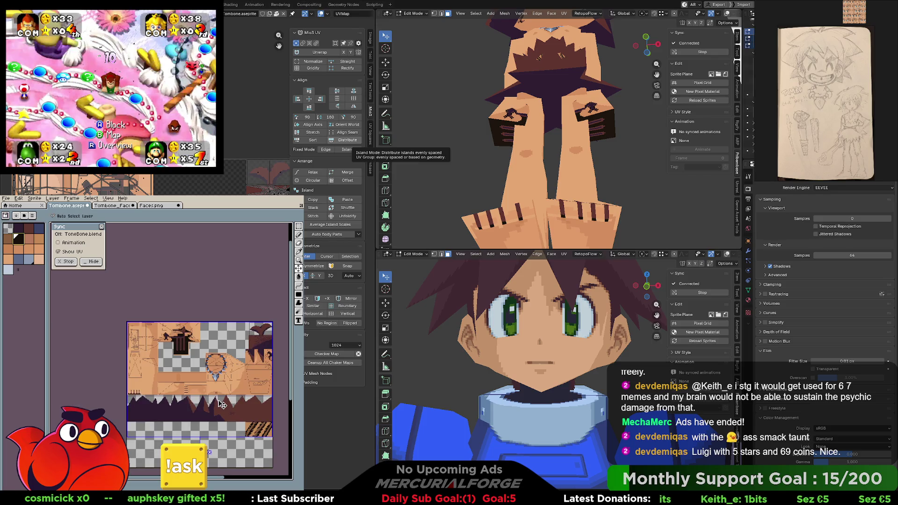
key("m")
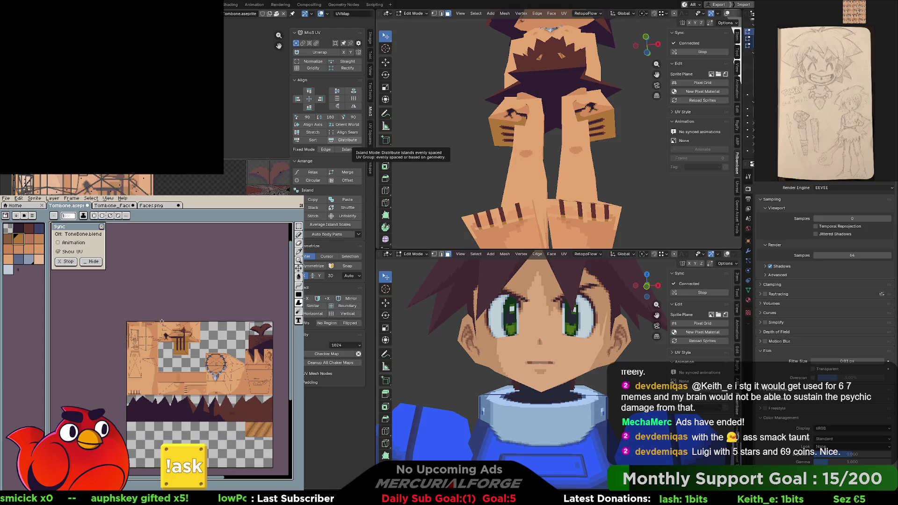
scroll(162, 322, "up", 2)
scroll(161, 321, "up", 2)
middle_click_drag(210, 341, 210, 371)
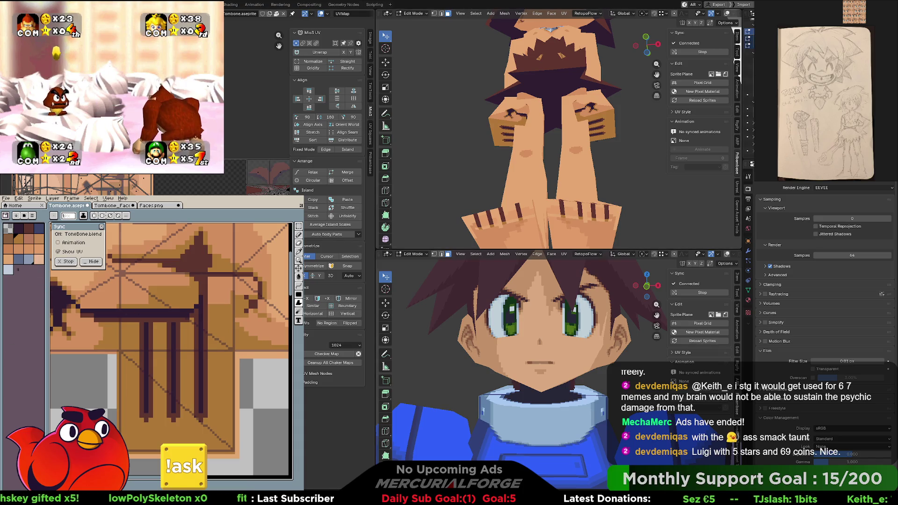
left_click(185, 370)
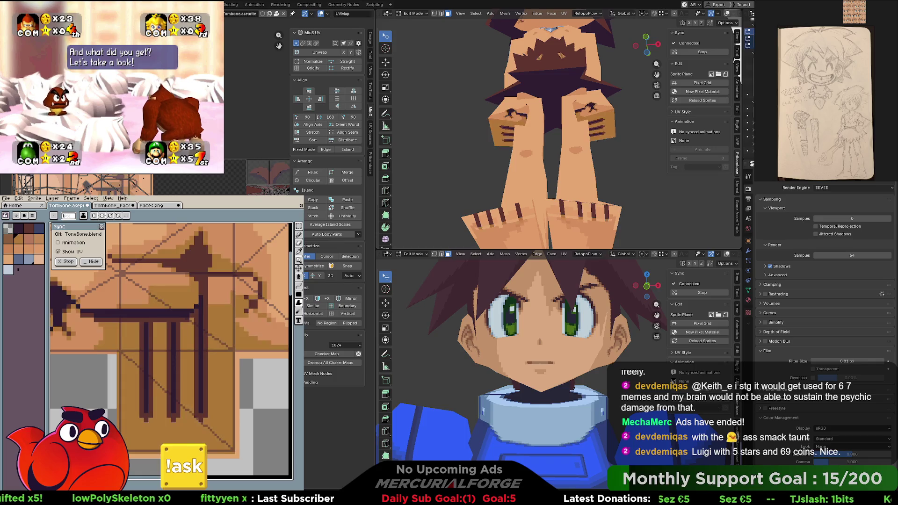
key("ctrl+z")
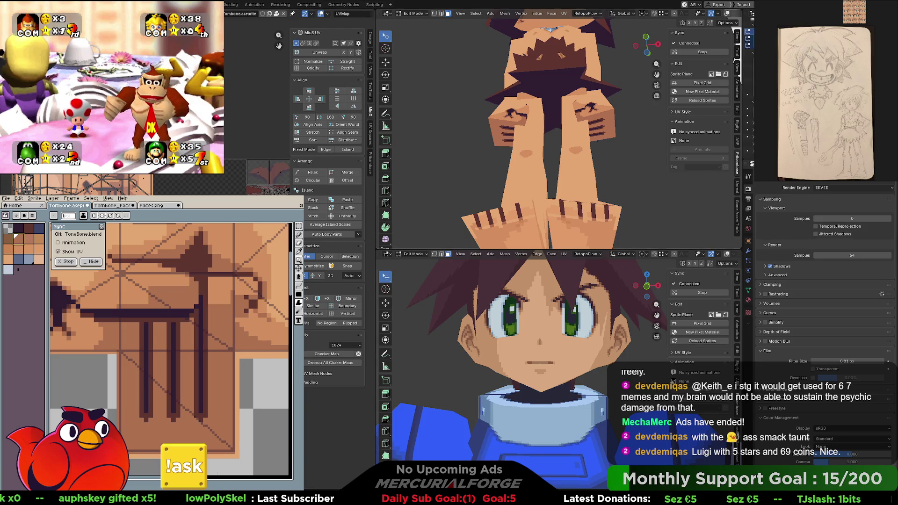
mouse_move(554, 133)
middle_mouse_down()
mouse_move(671, 140)
mouse_move(540, 143)
mouse_move(559, 145)
mouse_move(602, 119)
mouse_move(562, 119)
mouse_move(739, 156)
mouse_move(534, 157)
middle_mouse_up()
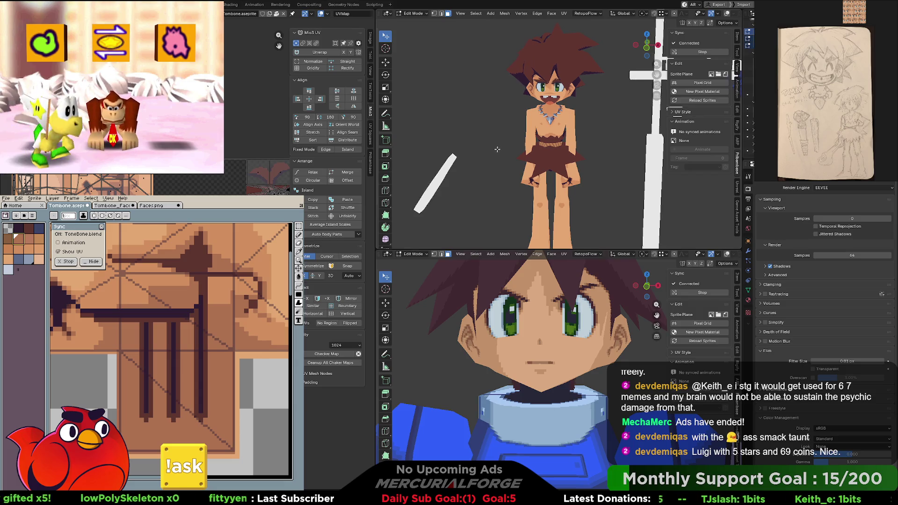
mouse_move(507, 152)
middle_mouse_down()
mouse_move(525, 131)
mouse_move(507, 139)
middle_mouse_up()
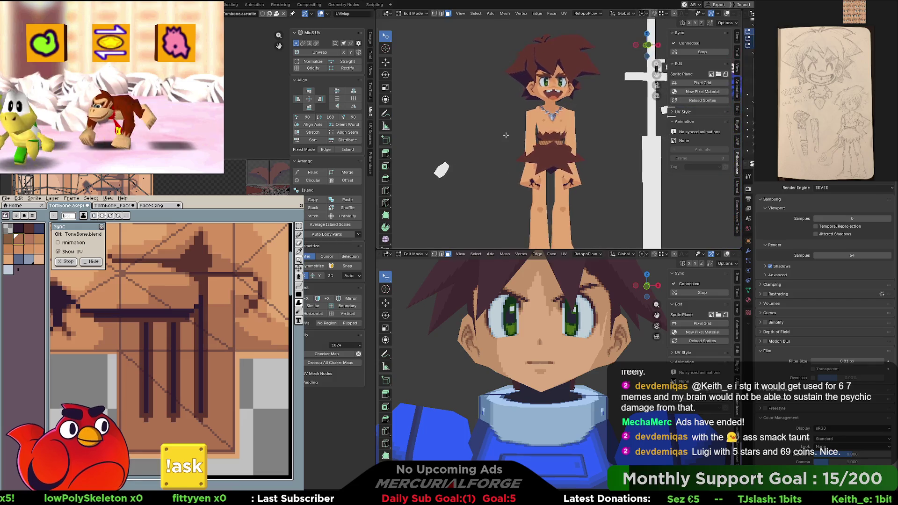
scroll(508, 139, "up", 4)
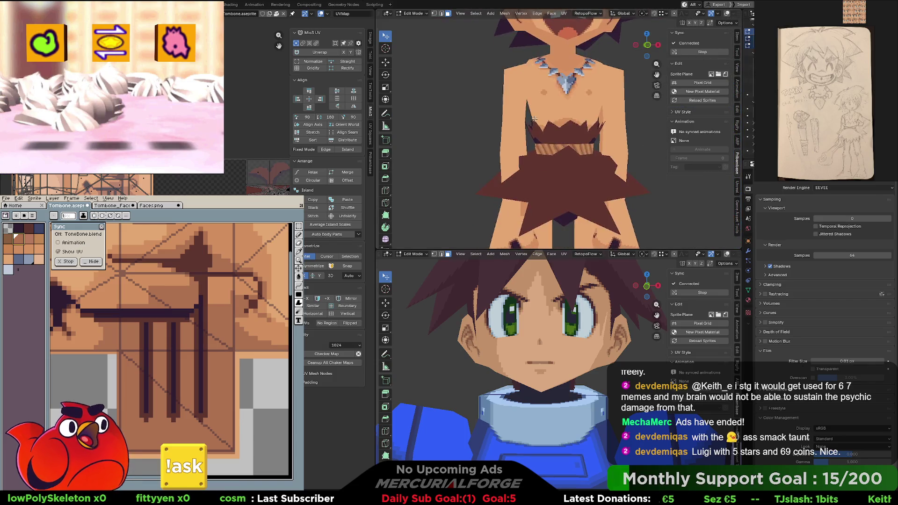
mouse_move(507, 139)
middle_mouse_down()
mouse_move(566, 105)
mouse_move(491, 113)
middle_mouse_up()
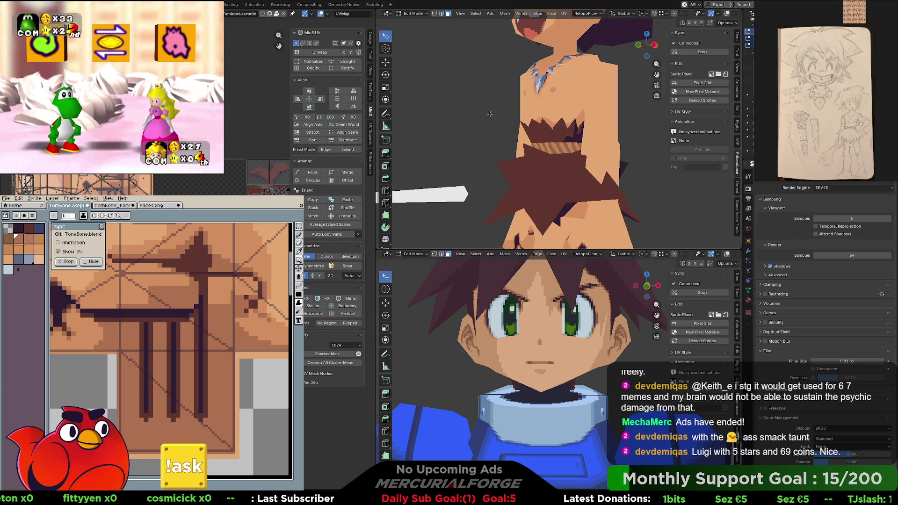
middle_click_drag(490, 114, 554, 127)
scroll(513, 118, "down", 2)
scroll(533, 123, "down", 3)
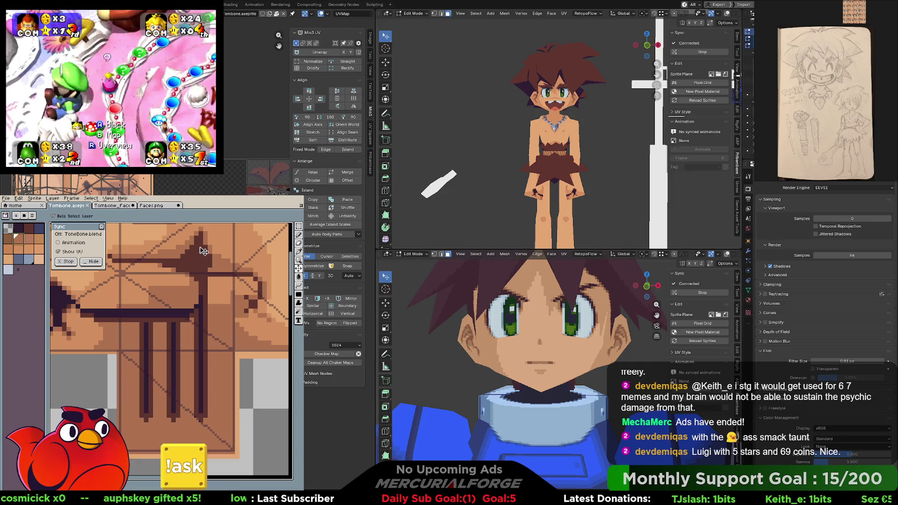
scroll(210, 283, "down", 1)
scroll(210, 282, "down", 1)
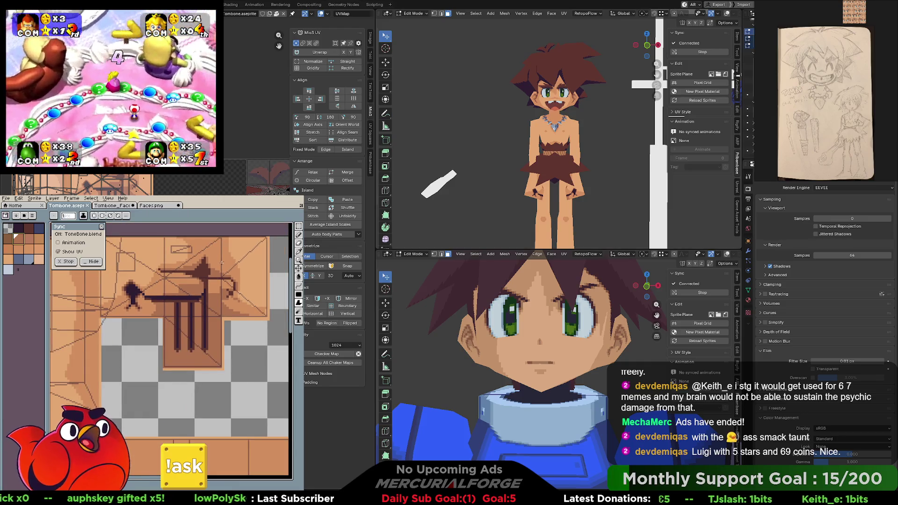
scroll(220, 274, "down", 2)
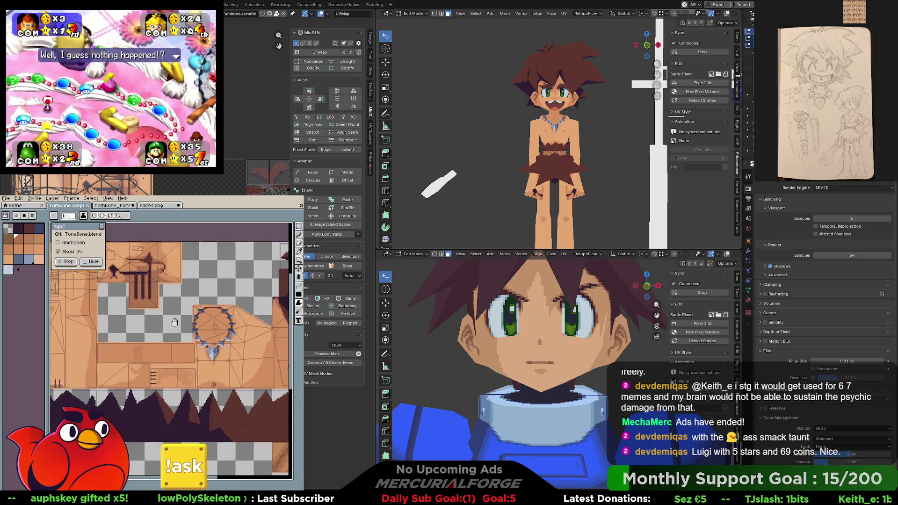
scroll(202, 330, "down", 2)
scroll(202, 331, "up", 1)
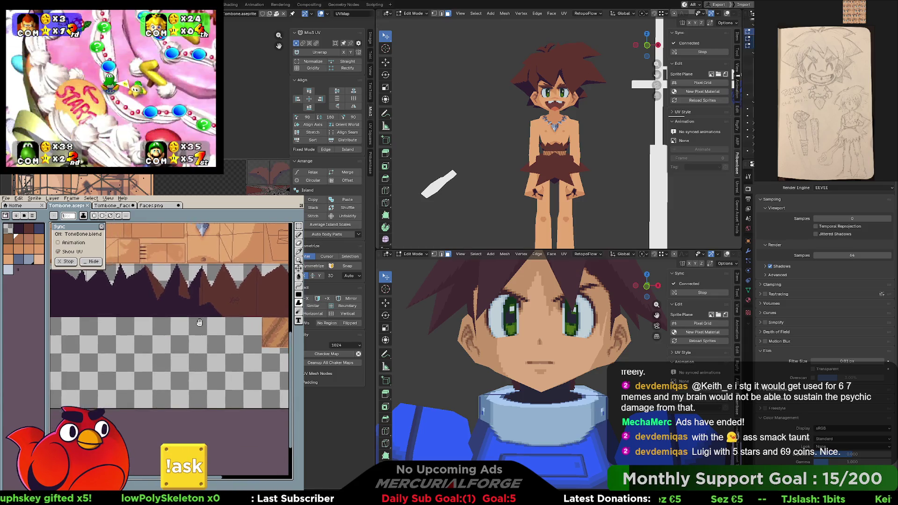
scroll(201, 331, "down", 1)
scroll(200, 359, "down", 2)
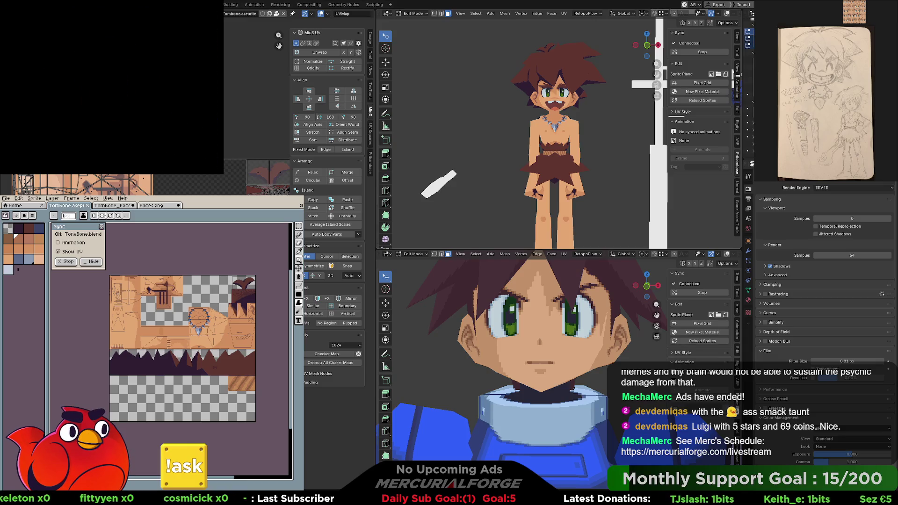
Switch both Blender viewports from Edit Mode to Object Mode
key("Tab")
key("Tab")
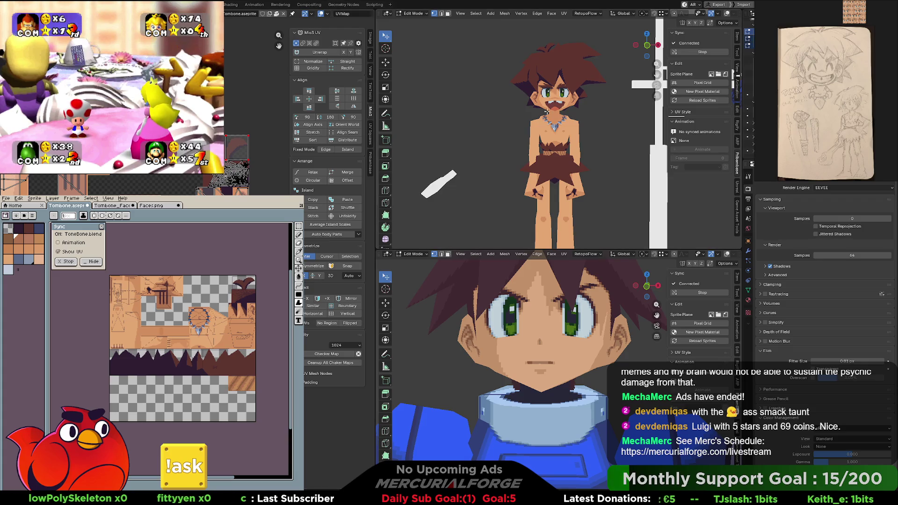
scroll(552, 114, "up", 3)
scroll(553, 115, "up", 2)
scroll(555, 117, "up", 2)
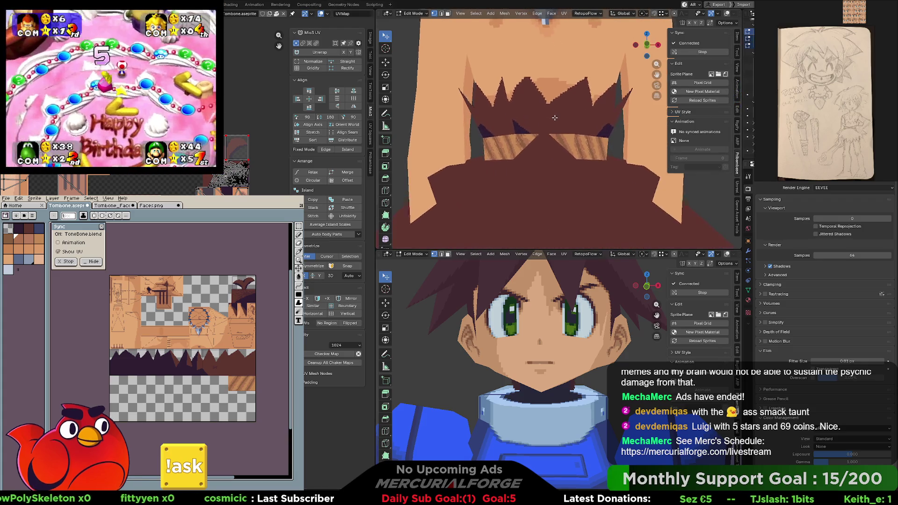
middle_click_drag(555, 117, 552, 126)
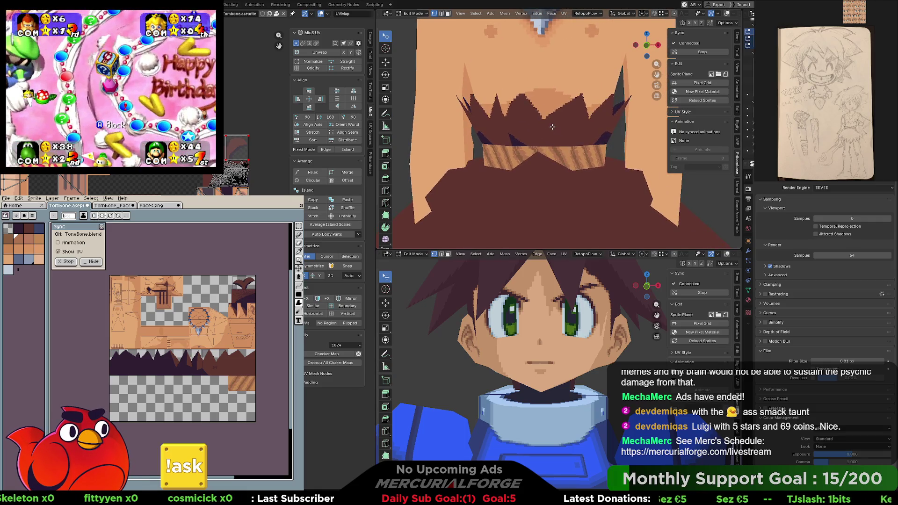
scroll(551, 127, "down", 1)
scroll(552, 126, "down", 1)
scroll(260, 140, "up", 1)
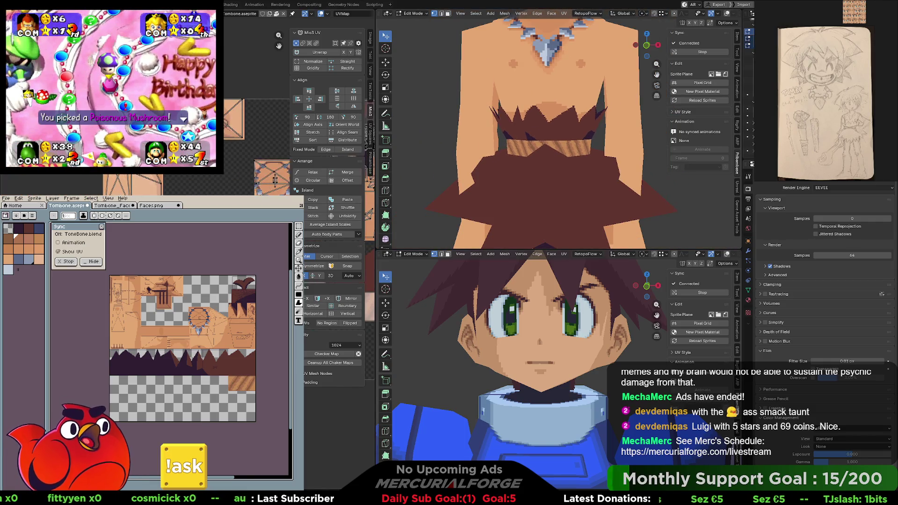
scroll(260, 140, "up", 1)
scroll(260, 141, "up", 1)
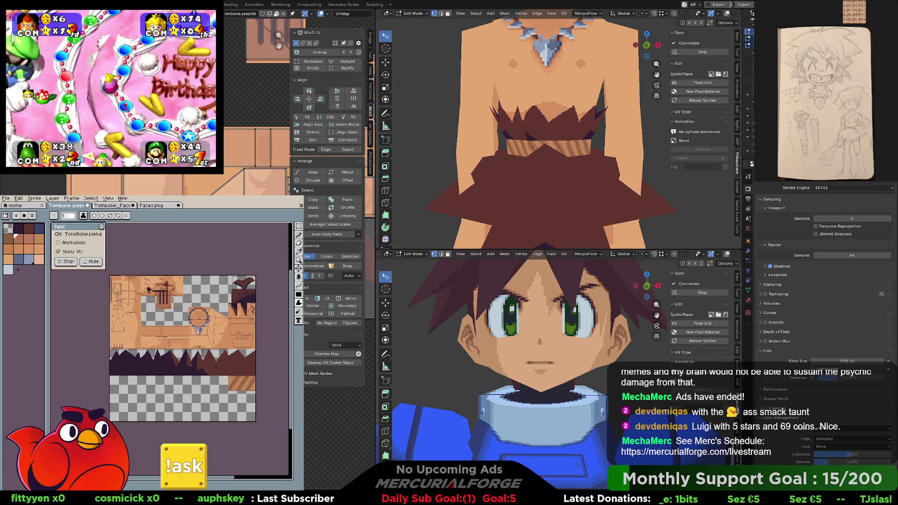
middle_click_drag(554, 127, 730, 120)
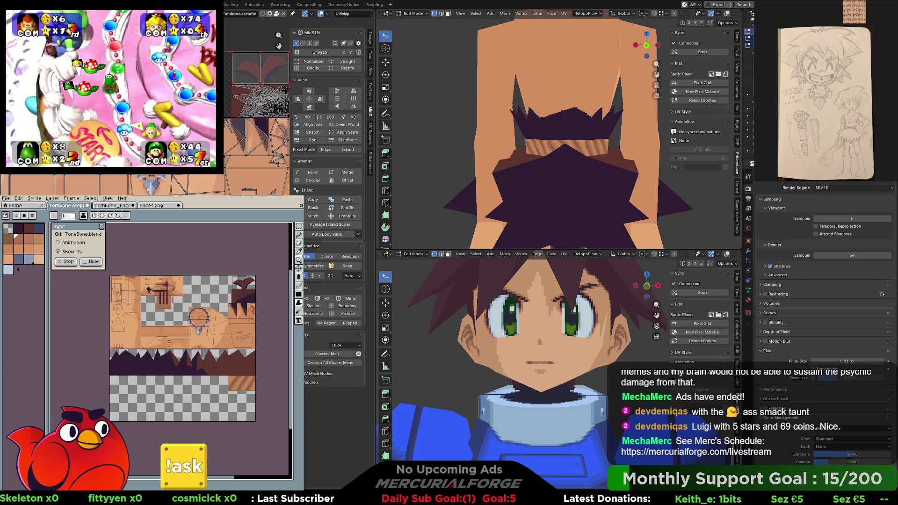
mouse_move(527, 117)
middle_mouse_down()
mouse_move(450, 120)
mouse_move(739, 116)
middle_mouse_up()
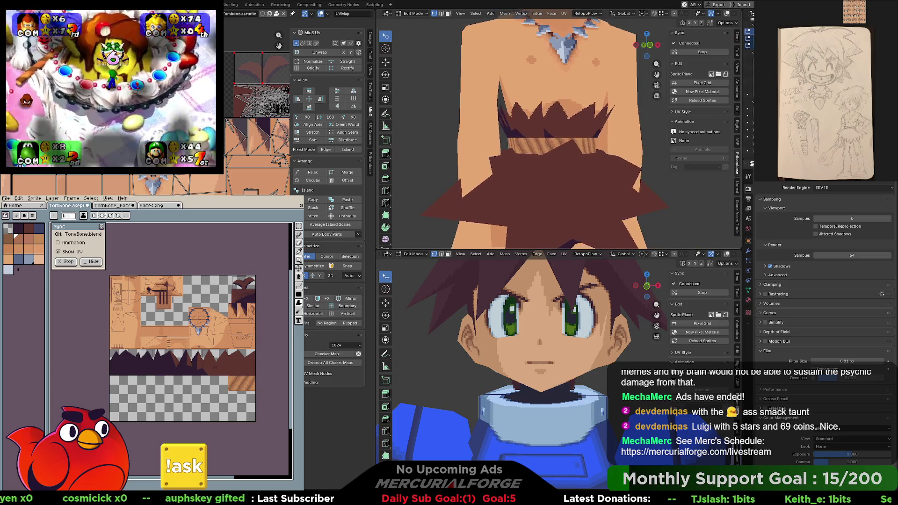
scroll(463, 73, "up", 3)
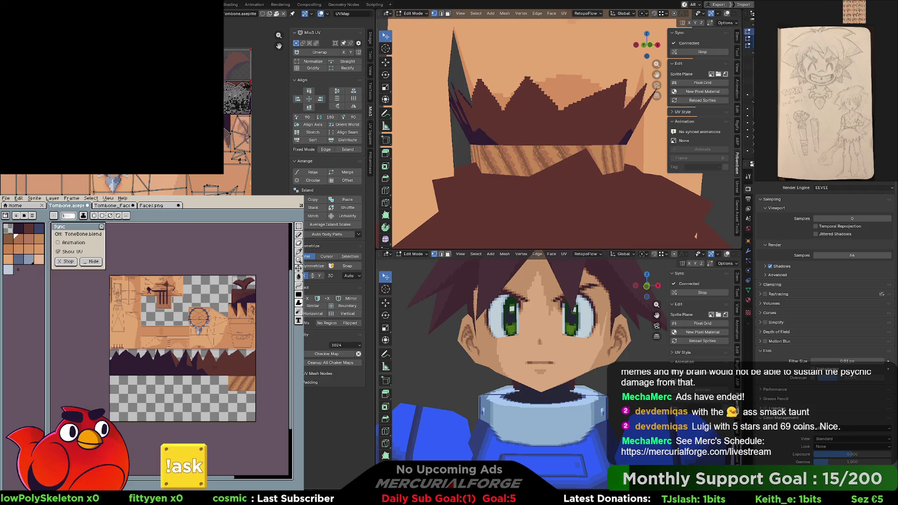
key("Tab")
scroll(528, 96, "down", 4)
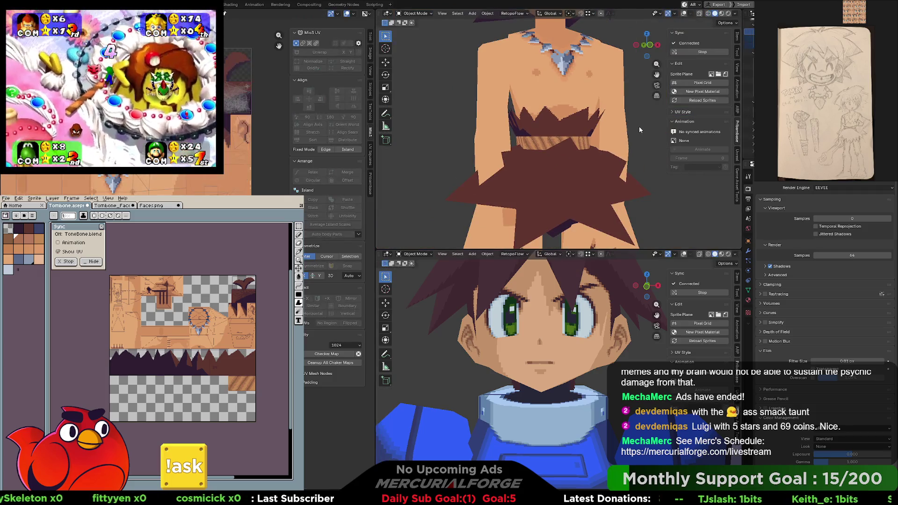
middle_click_drag(617, 133, 556, 132)
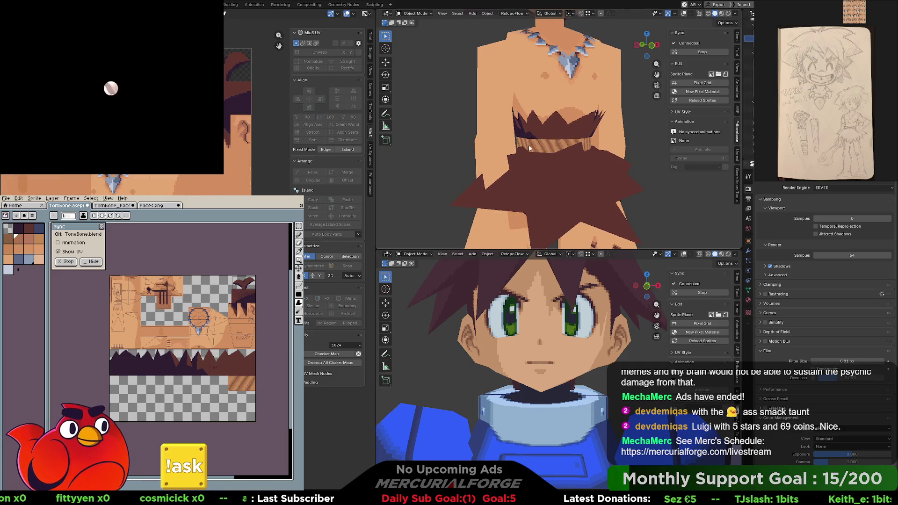
scroll(260, 120, "up", 3)
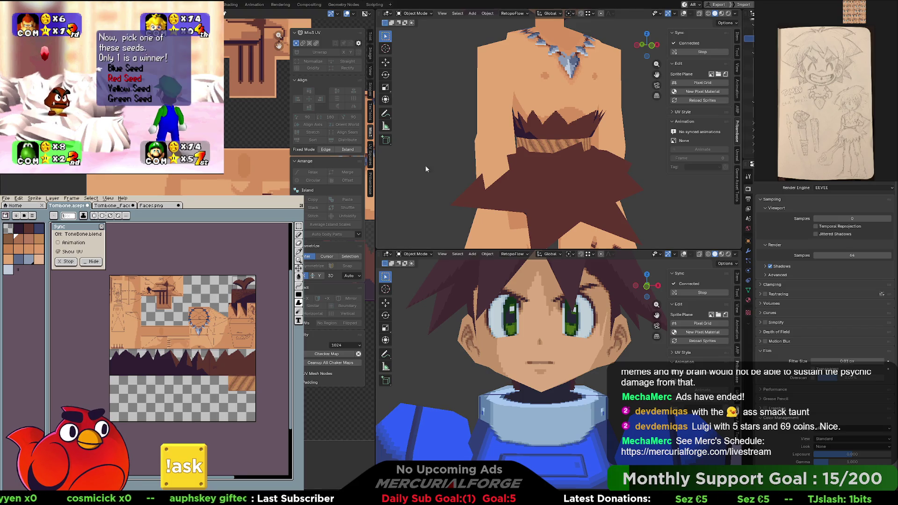
key("Tab")
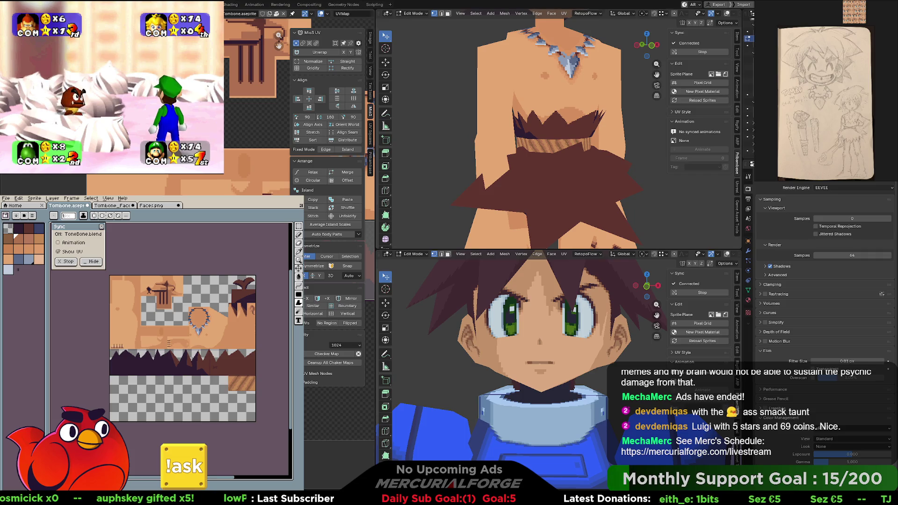
left_click_drag(279, 35, 370, 276)
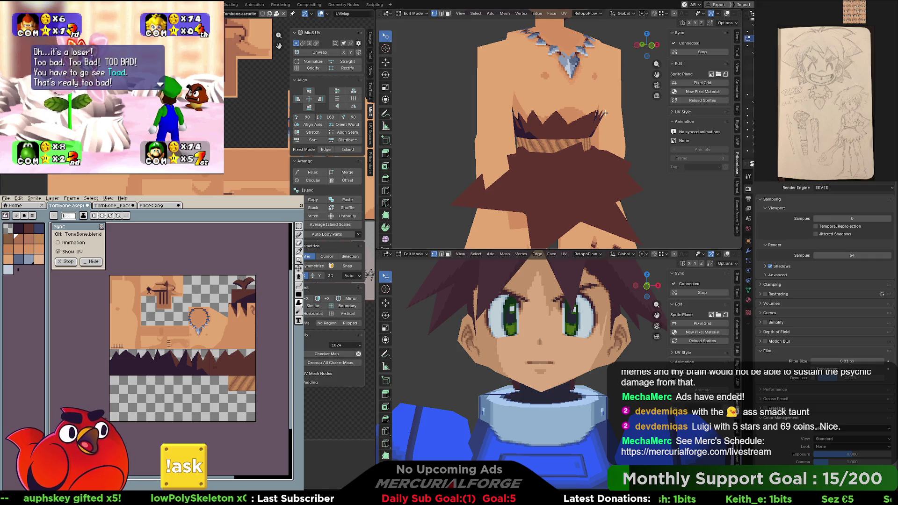
middle_click_drag(492, 119, 596, 121)
scroll(595, 122, "up", 3)
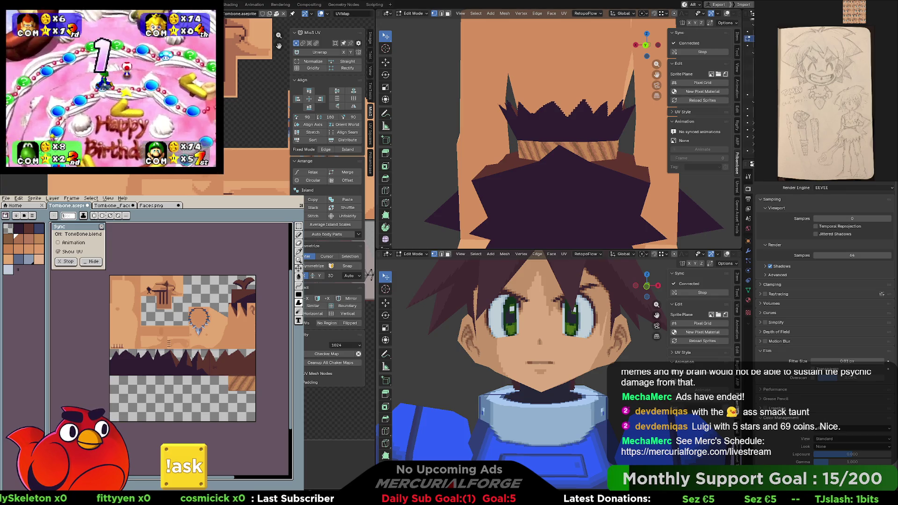
scroll(584, 97, "down", 5)
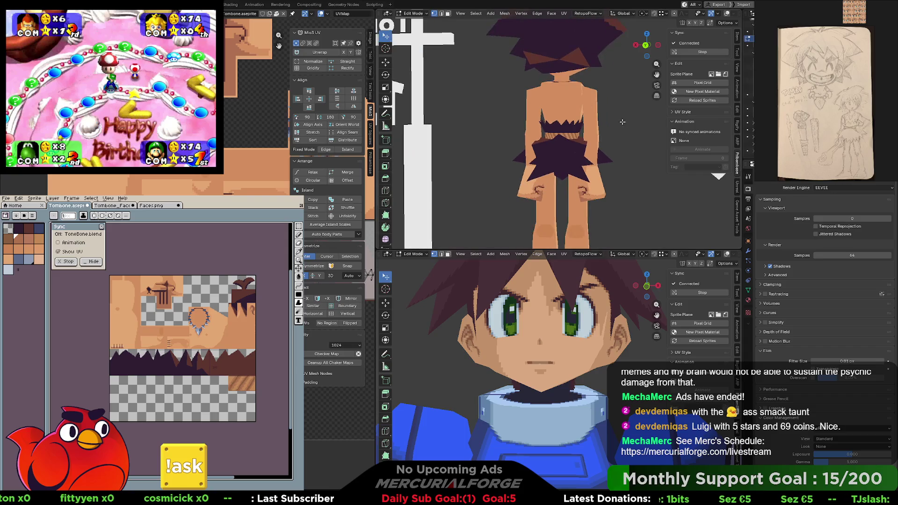
Orbit the model from back to front to inspect the torso and necklace texture
middle_click_drag(530, 129, 460, 131)
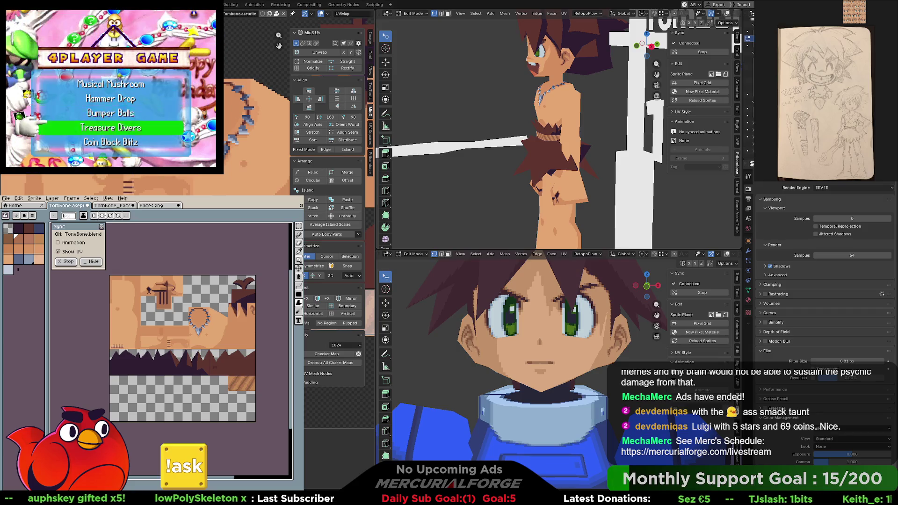
middle_click_drag(533, 156, 513, 124)
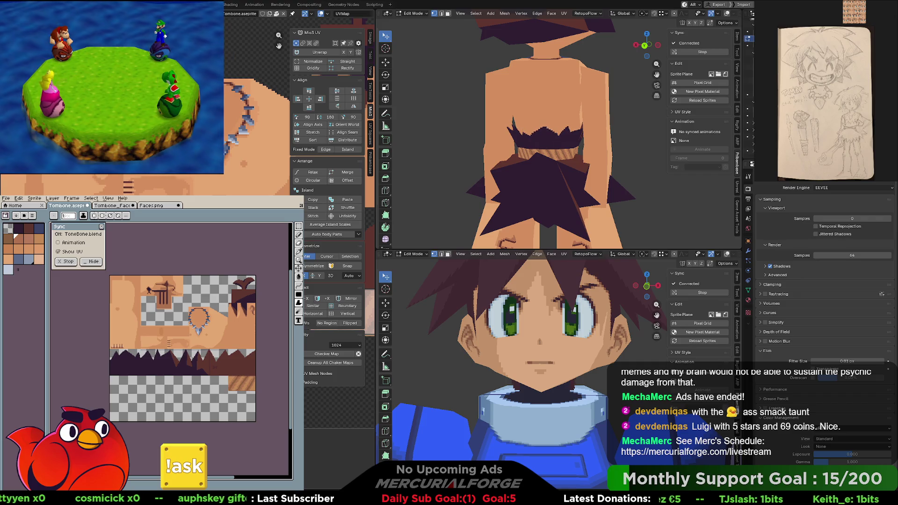
middle_click_drag(492, 151, 487, 148)
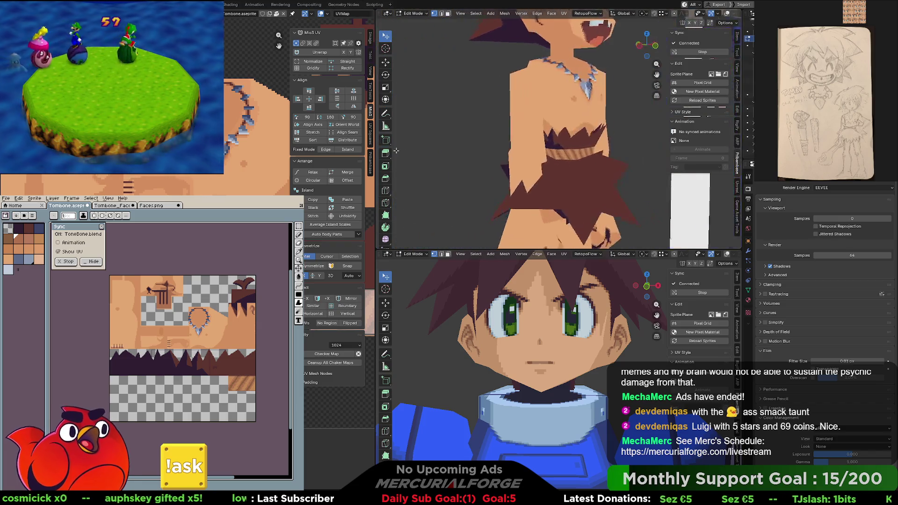
middle_click_drag(487, 148, 734, 150)
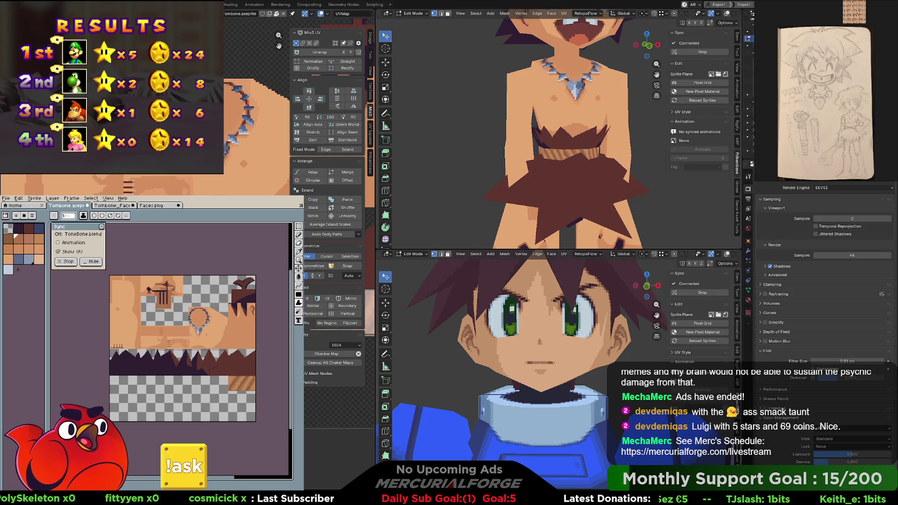
middle_click_drag(253, 126, 288, 134)
scroll(253, 127, "up", 2)
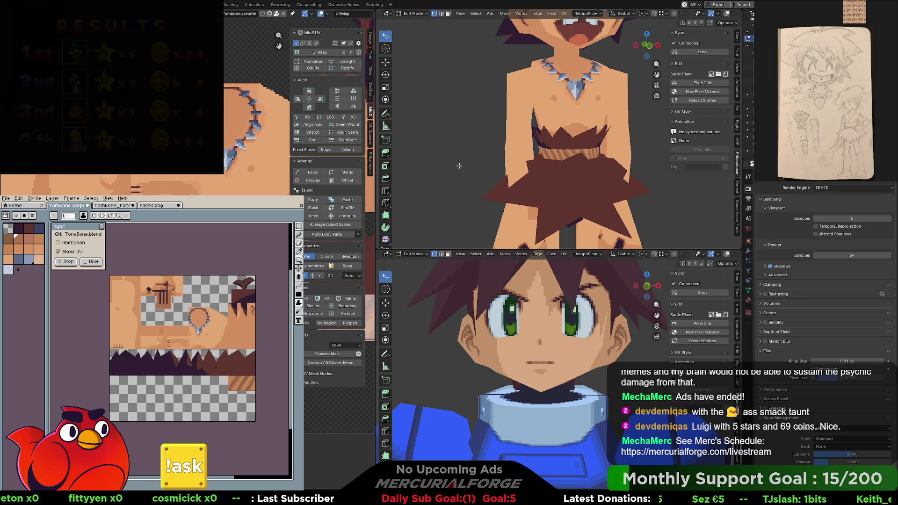
middle_click_drag(593, 135, 579, 162)
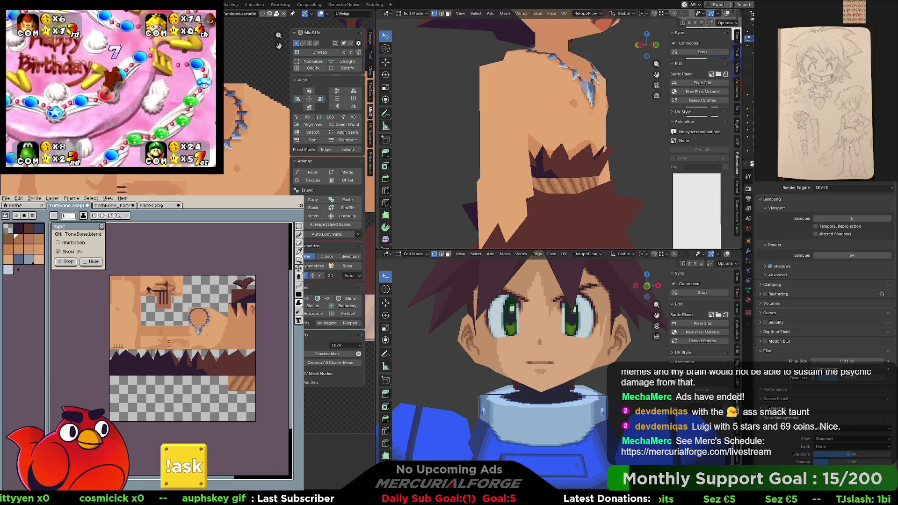
scroll(261, 91, "up", 2)
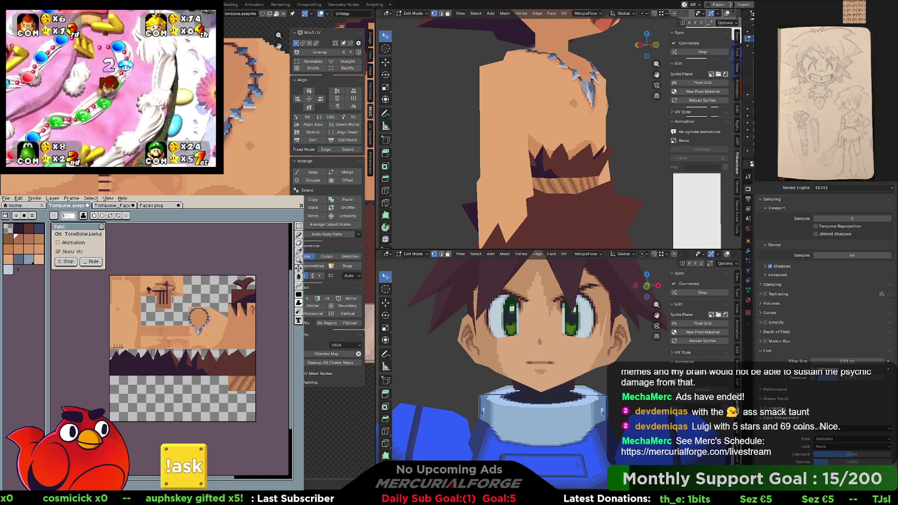
Check the back and sides once more, then return the model to Object Mode
mouse_move(500, 126)
middle_mouse_down()
mouse_move(579, 140)
mouse_move(554, 144)
middle_mouse_up()
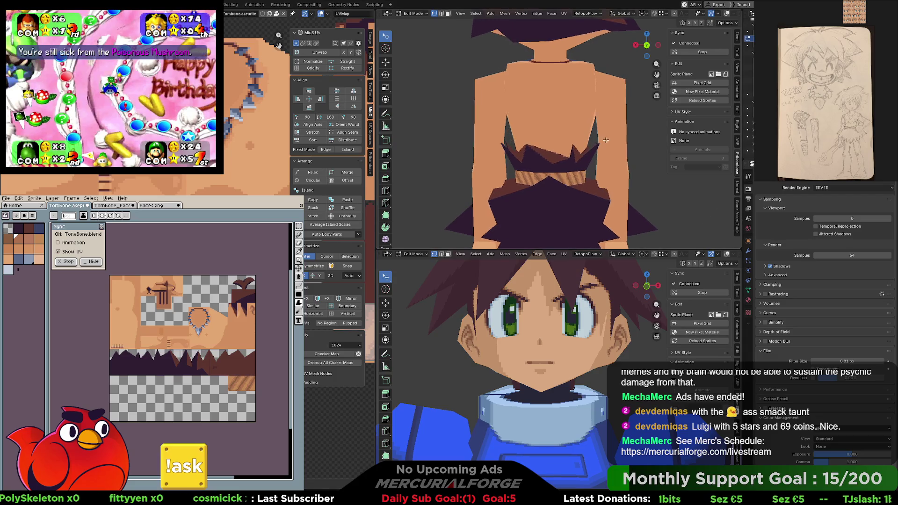
scroll(613, 131, "down", 5)
mouse_move(613, 131)
middle_mouse_down()
mouse_move(541, 150)
mouse_move(611, 145)
middle_mouse_up()
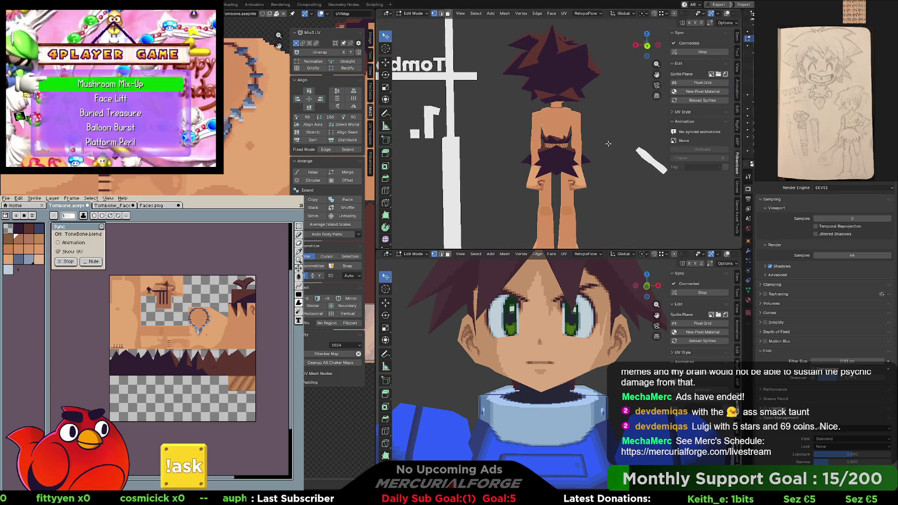
scroll(604, 141, "up", 2)
scroll(590, 130, "up", 2)
scroll(573, 115, "up", 2)
mouse_move(573, 116)
middle_mouse_down()
mouse_move(504, 159)
mouse_move(569, 148)
mouse_move(557, 146)
middle_mouse_up()
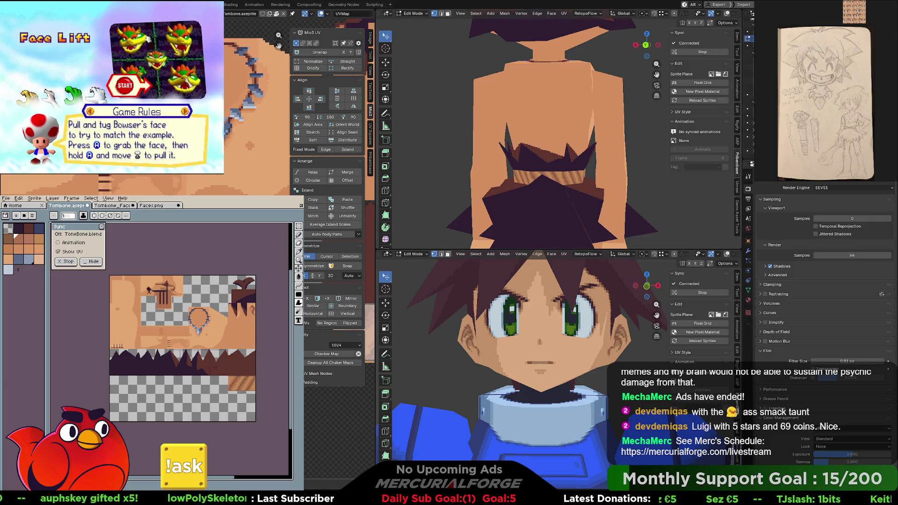
scroll(257, 91, "up", 2)
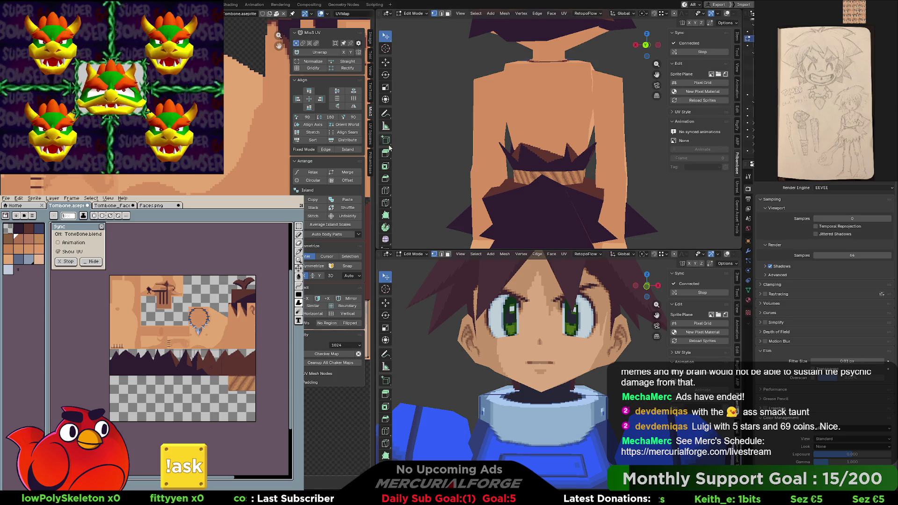
middle_click_drag(490, 146, 636, 150)
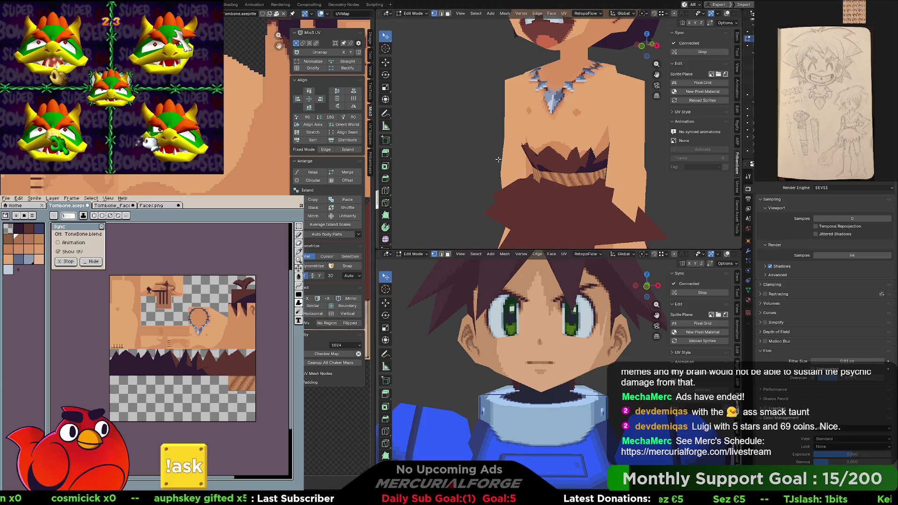
mouse_move(547, 158)
middle_mouse_down()
mouse_move(573, 156)
mouse_move(555, 151)
middle_mouse_up()
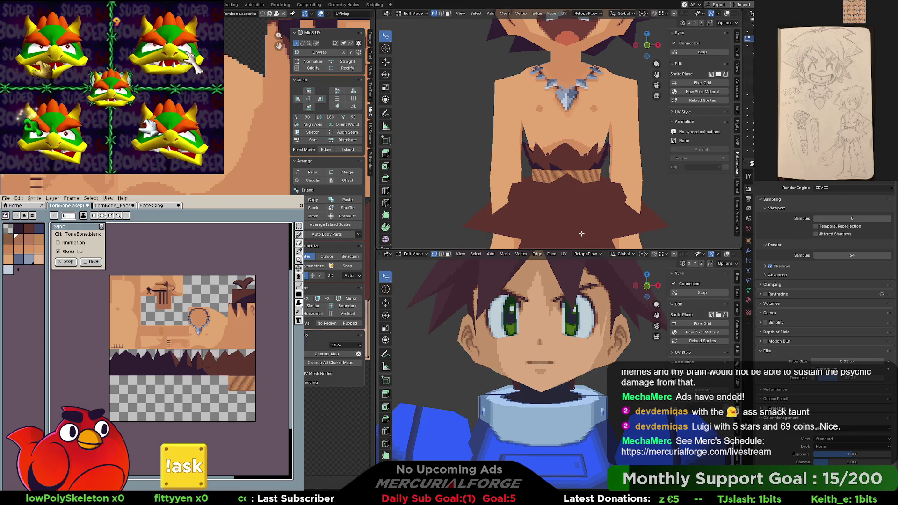
key("Tab")
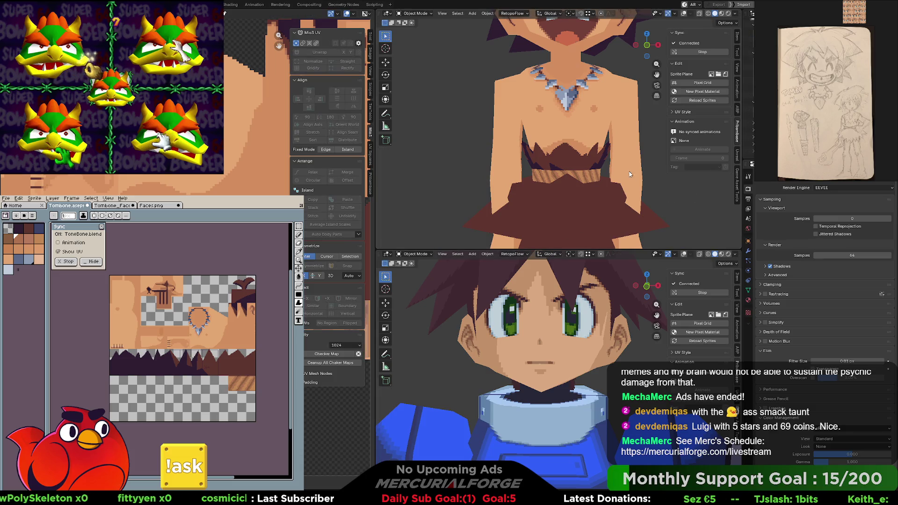
scroll(608, 158, "down", 2)
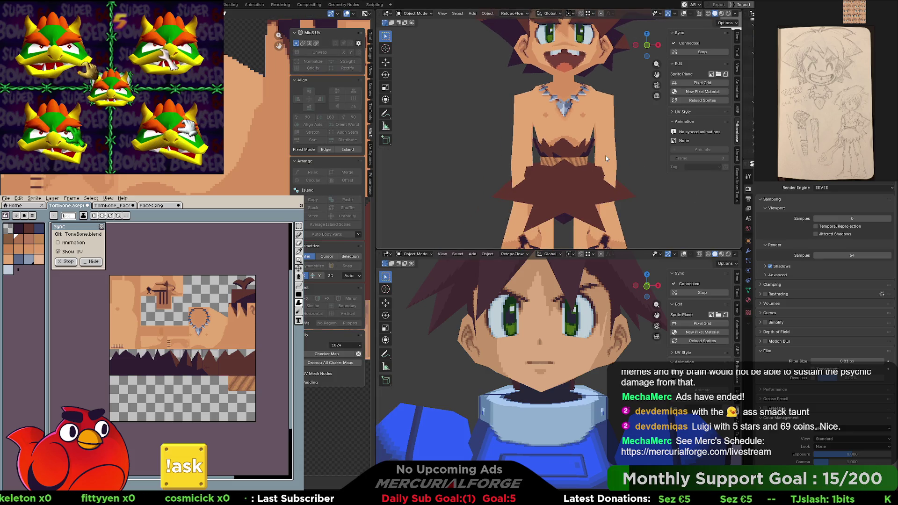
scroll(608, 158, "up", 2)
scroll(605, 143, "up", 1)
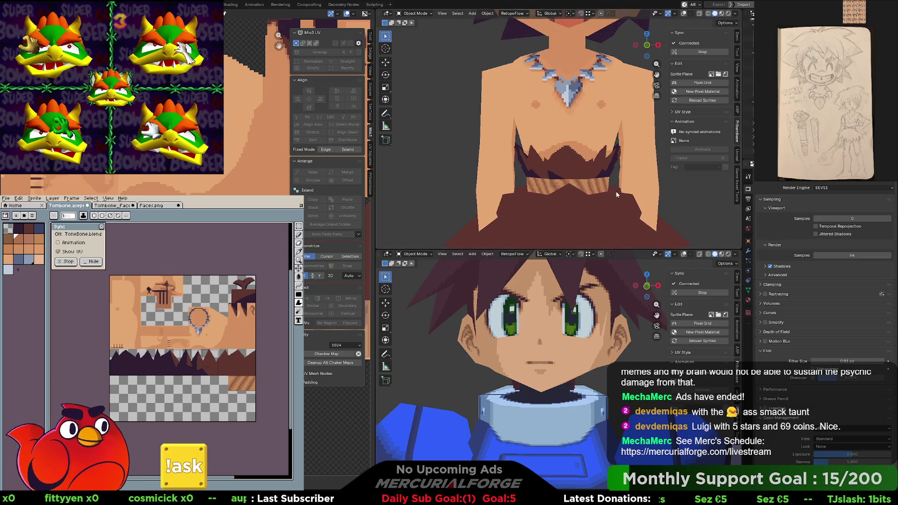
scroll(604, 130, "up", 2)
mouse_move(603, 130)
middle_mouse_down()
mouse_move(572, 131)
mouse_move(552, 164)
mouse_move(570, 140)
mouse_move(647, 148)
mouse_move(526, 147)
middle_mouse_up()
scroll(569, 140, "up", 2)
scroll(526, 148, "down", 1)
scroll(513, 146, "down", 2)
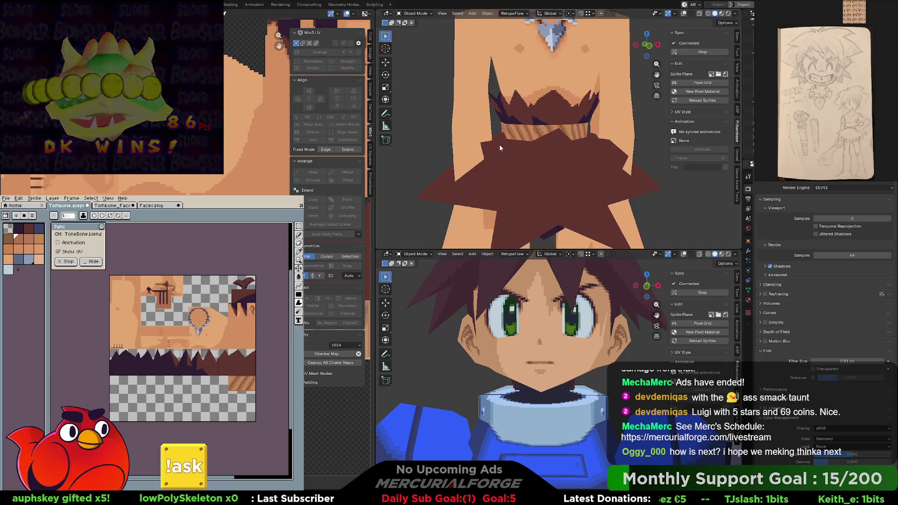
scroll(499, 144, "down", 2)
scroll(500, 147, "down", 2)
mouse_move(500, 146)
middle_mouse_down()
mouse_move(651, 135)
mouse_move(490, 133)
mouse_move(508, 117)
mouse_move(627, 124)
mouse_move(477, 127)
middle_mouse_up()
scroll(520, 134, "up", 2)
scroll(547, 142, "up", 3)
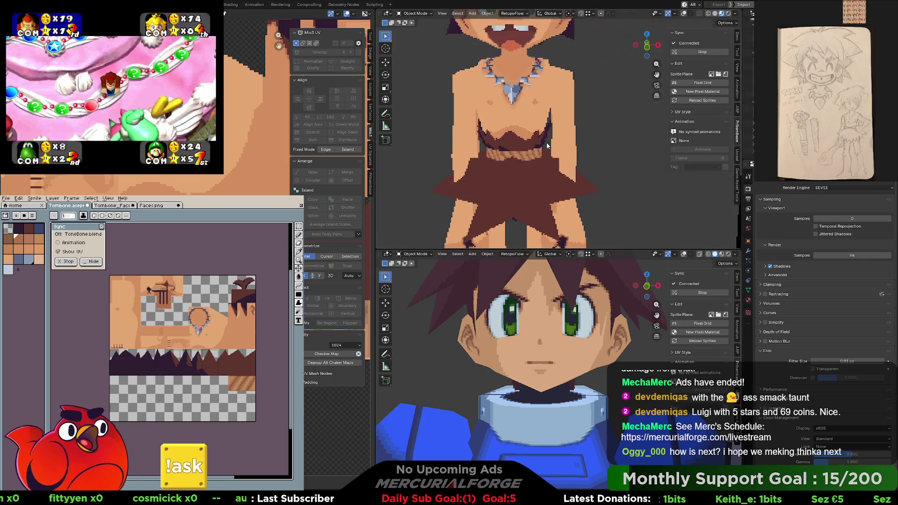
scroll(535, 135, "up", 1)
scroll(534, 135, "up", 1)
scroll(540, 136, "up", 2)
scroll(548, 137, "down", 5)
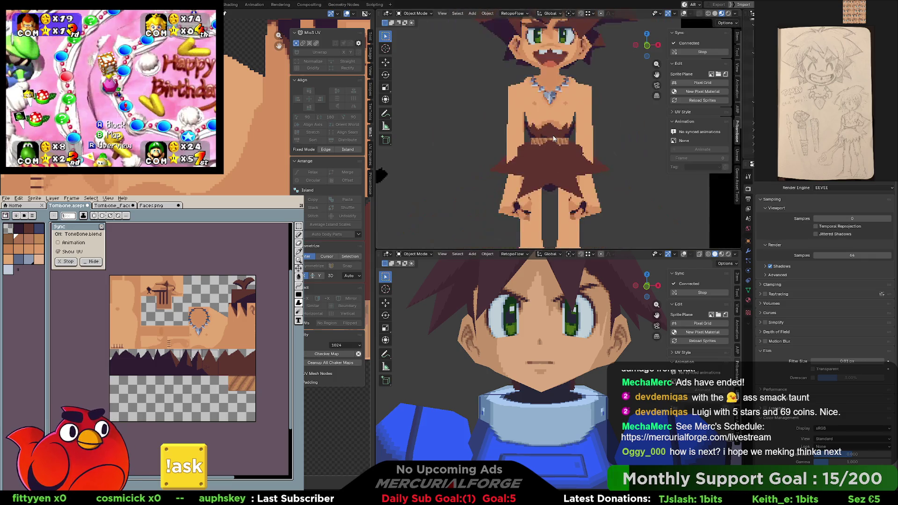
scroll(554, 138, "down", 1)
middle_click_drag(554, 138, 708, 138)
scroll(708, 139, "up", 2)
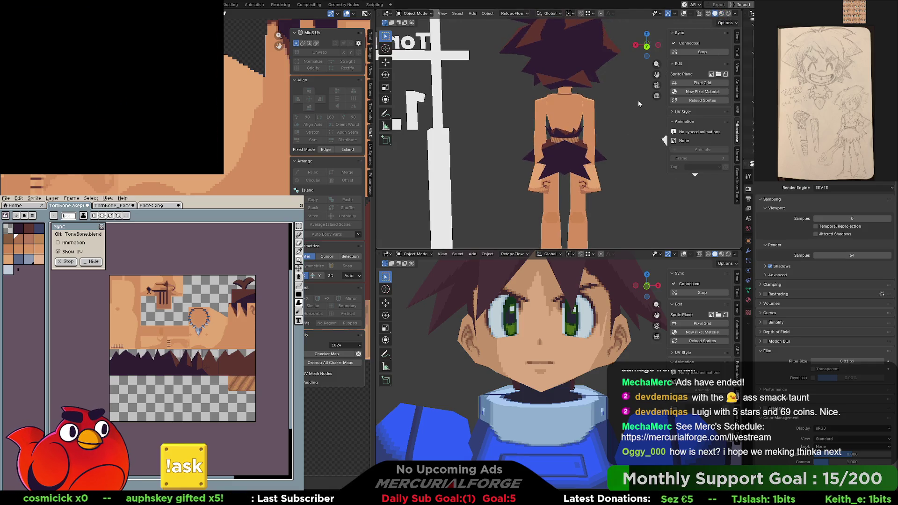
scroll(570, 165, "up", 4)
scroll(562, 155, "up", 1)
middle_click_drag(562, 157, 574, 163)
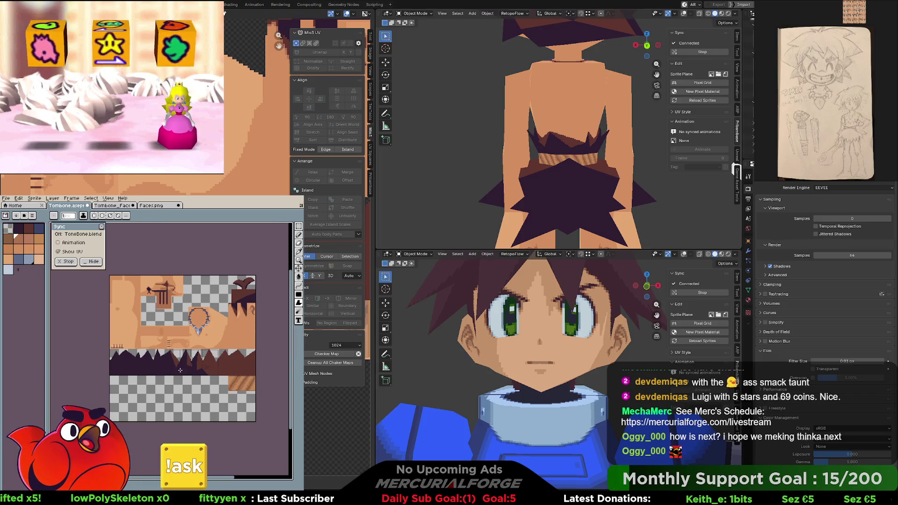
scroll(181, 380, "up", 1)
scroll(181, 380, "up", 1)
scroll(154, 381, "up", 1)
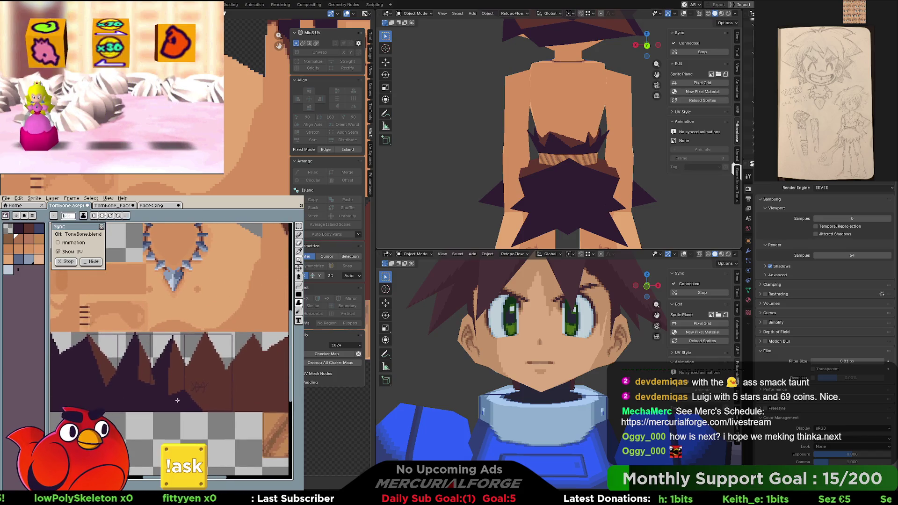
middle_click_drag(153, 380, 182, 377)
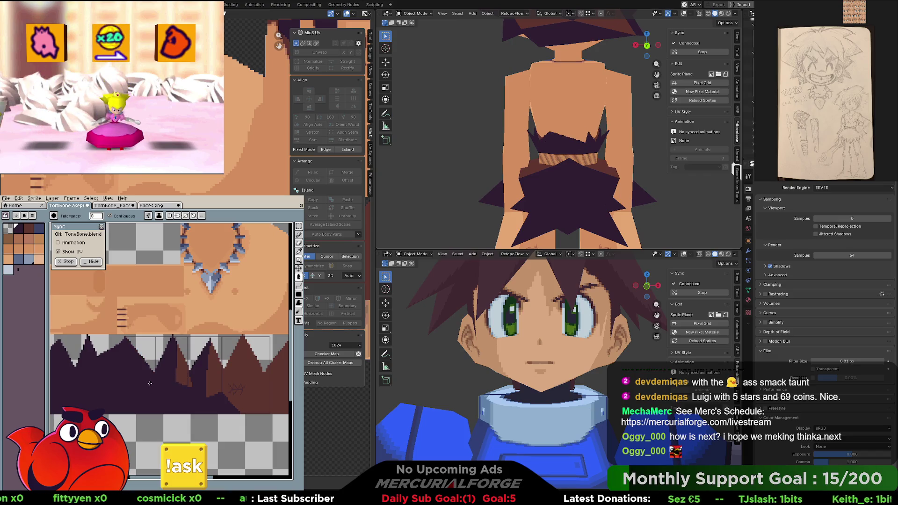
middle_click_drag(547, 176, 646, 177)
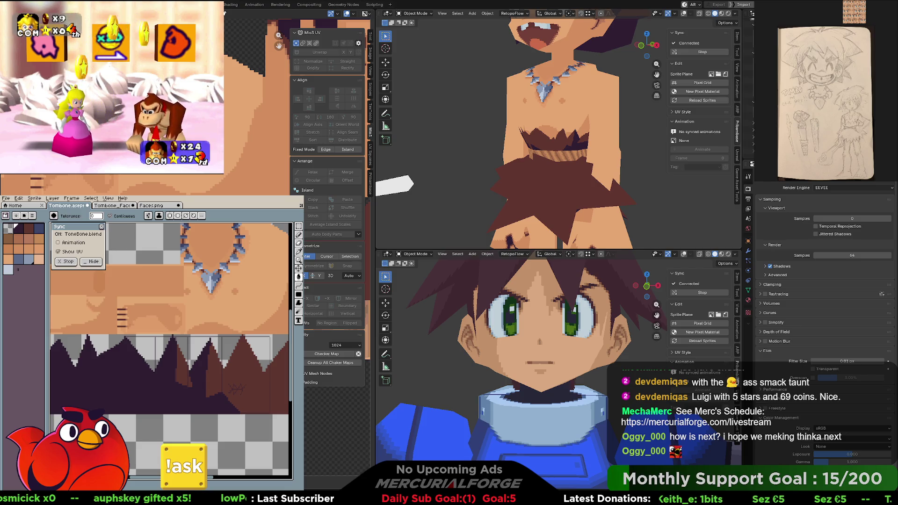
scroll(535, 179, "down", 2)
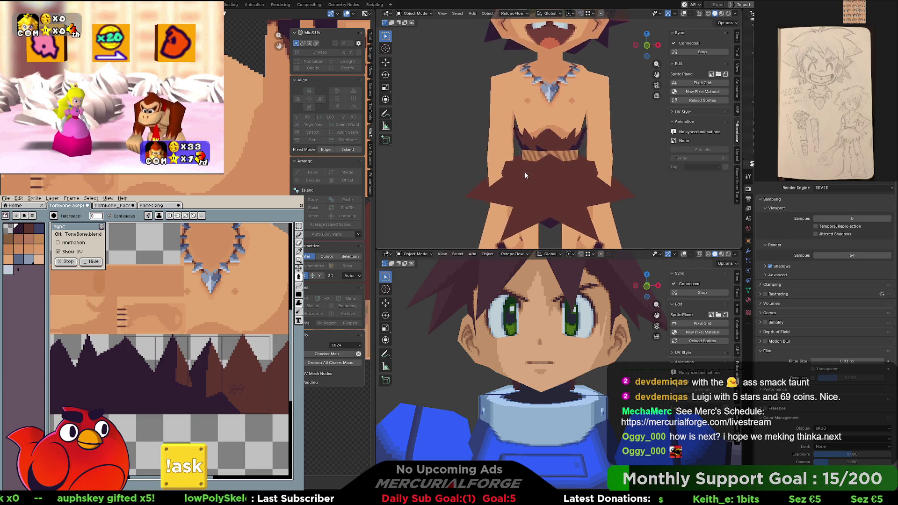
scroll(536, 178, "down", 3)
middle_click_drag(554, 159, 709, 160)
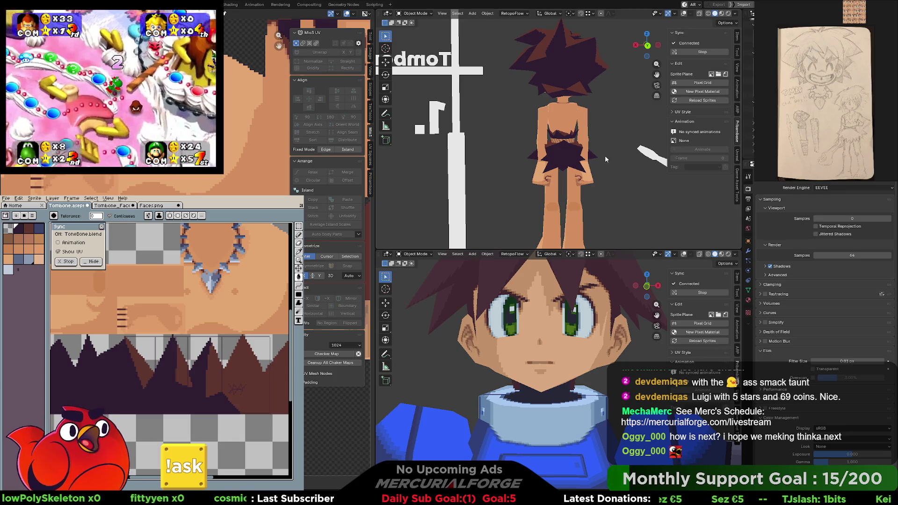
scroll(199, 368, "down", 1)
scroll(198, 367, "down", 1)
scroll(199, 367, "up", 1)
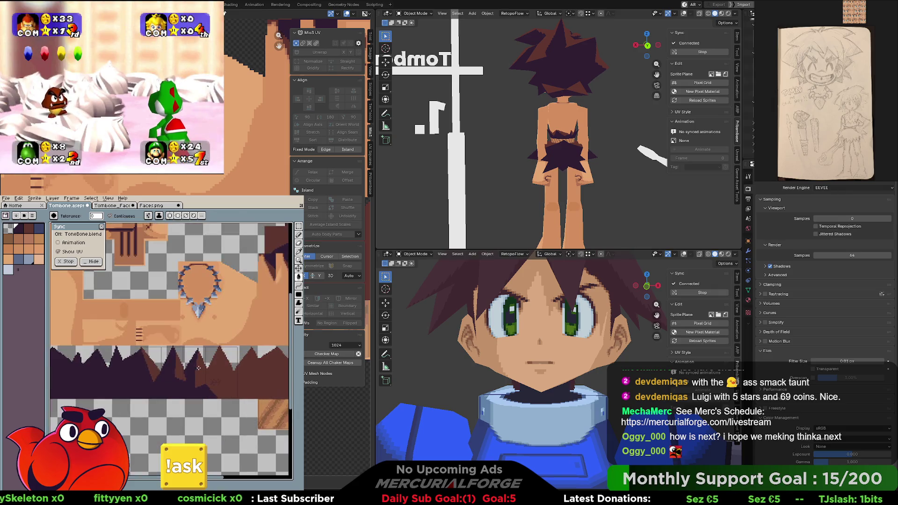
key("i")
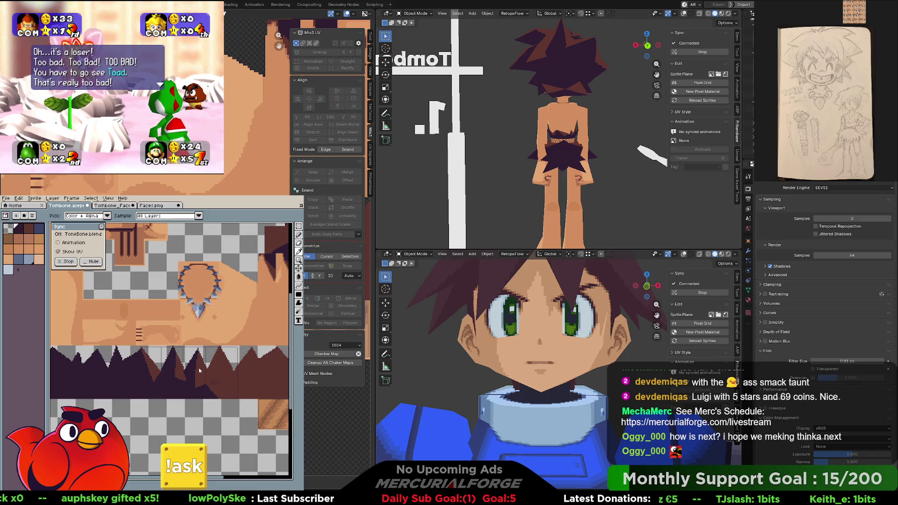
middle_click_drag(199, 370, 235, 355)
scroll(235, 355, "up", 1)
scroll(256, 342, "up", 1)
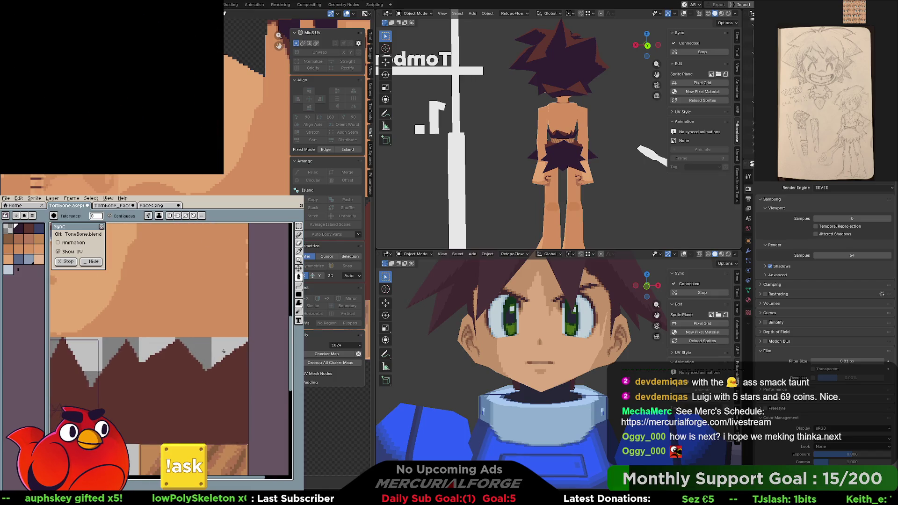
Erase two rectangular areas of the dark spike band to transparency
key("m")
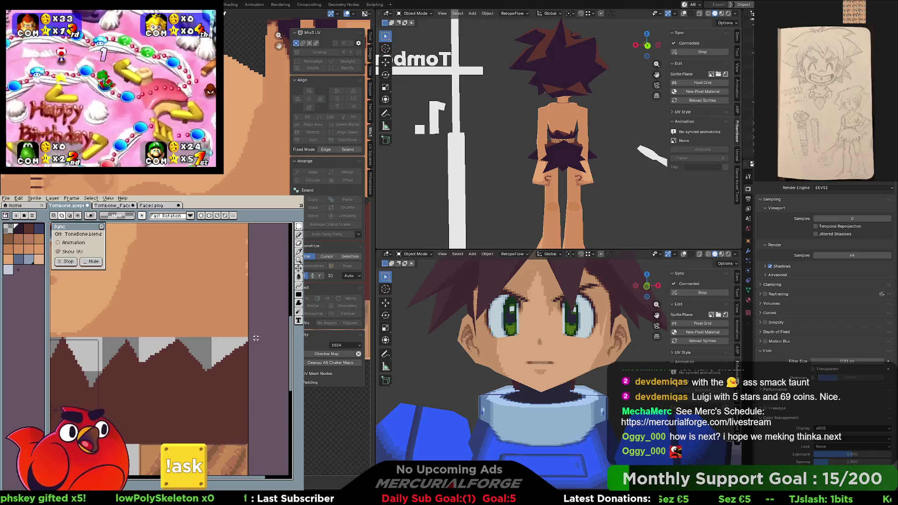
left_click_drag(256, 341, 114, 427)
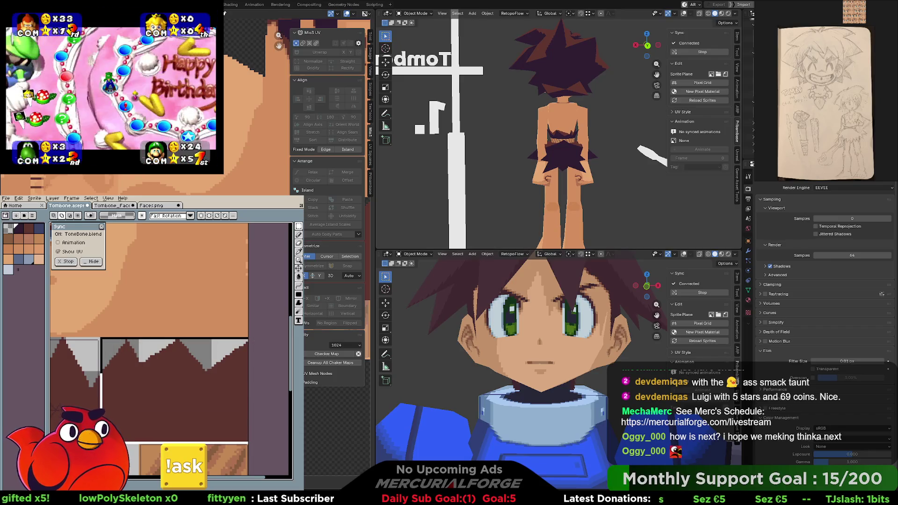
left_click_drag(249, 337, 100, 444)
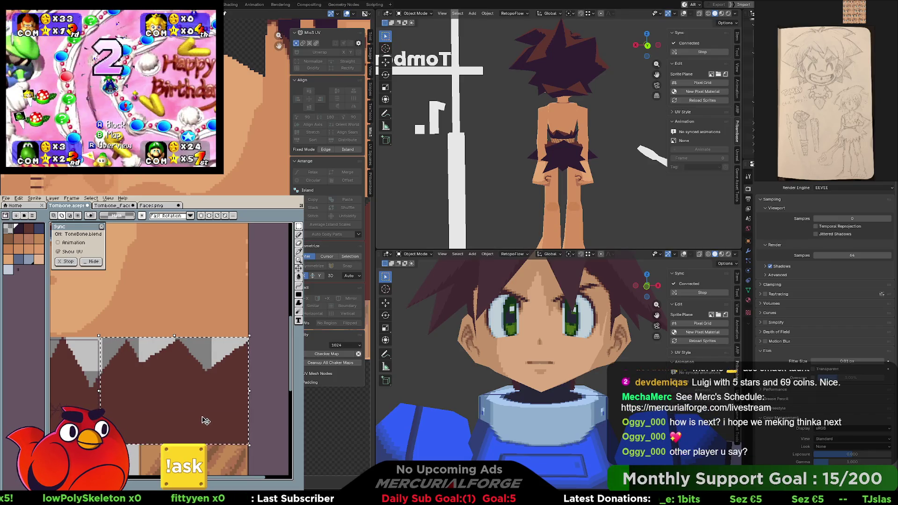
key("Delete")
middle_click_drag(164, 395, 213, 380)
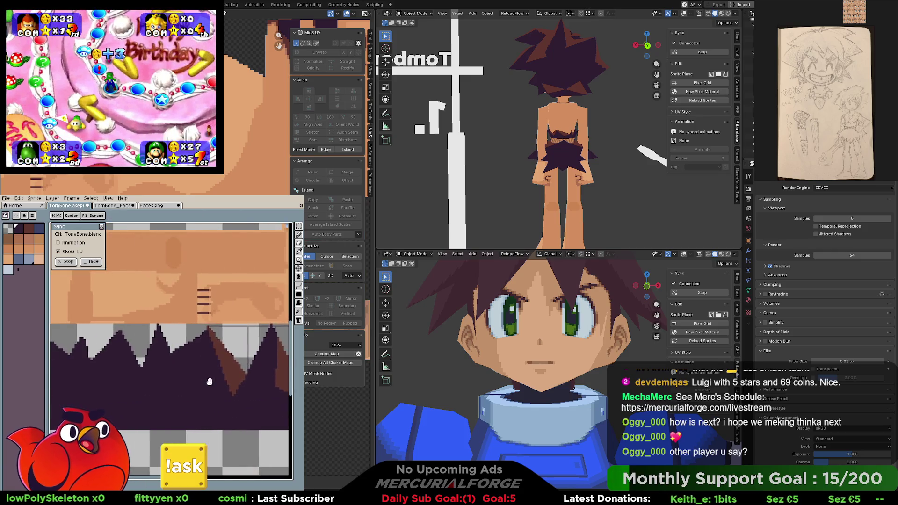
scroll(214, 379, "down", 1)
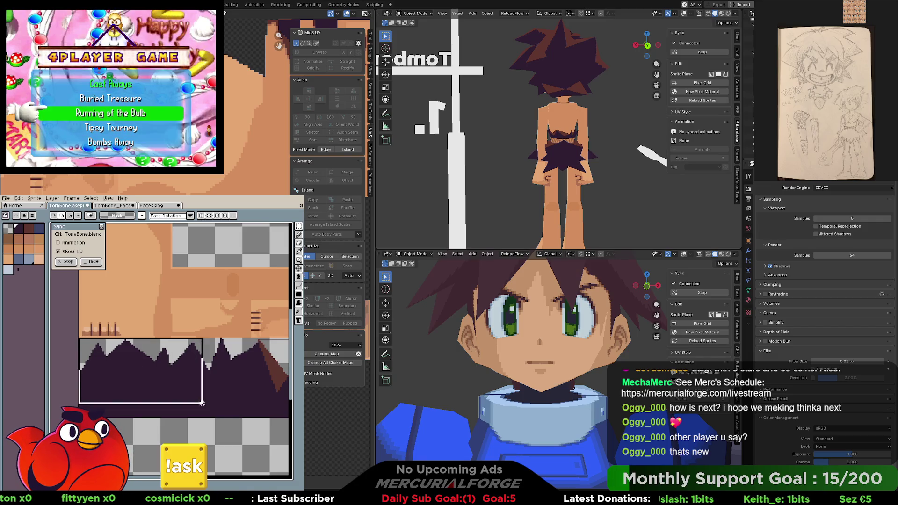
left_click_drag(202, 404, 256, 420)
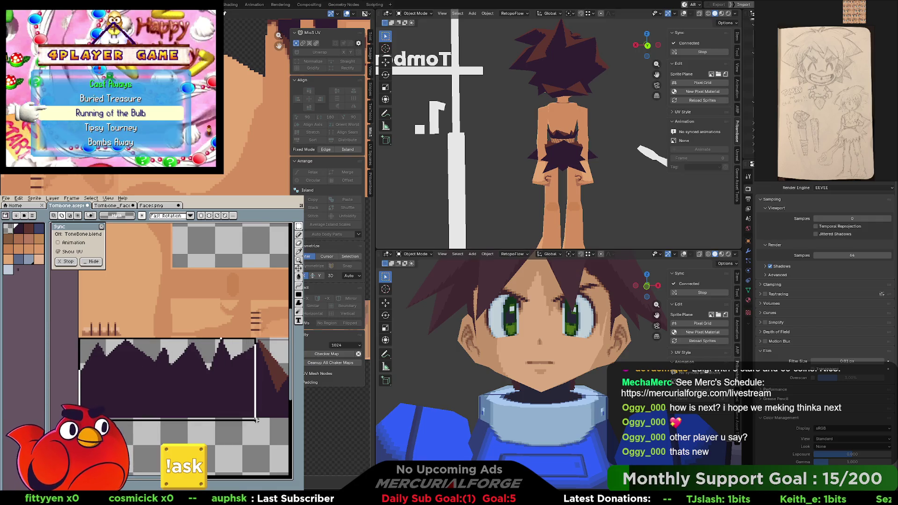
key("Delete")
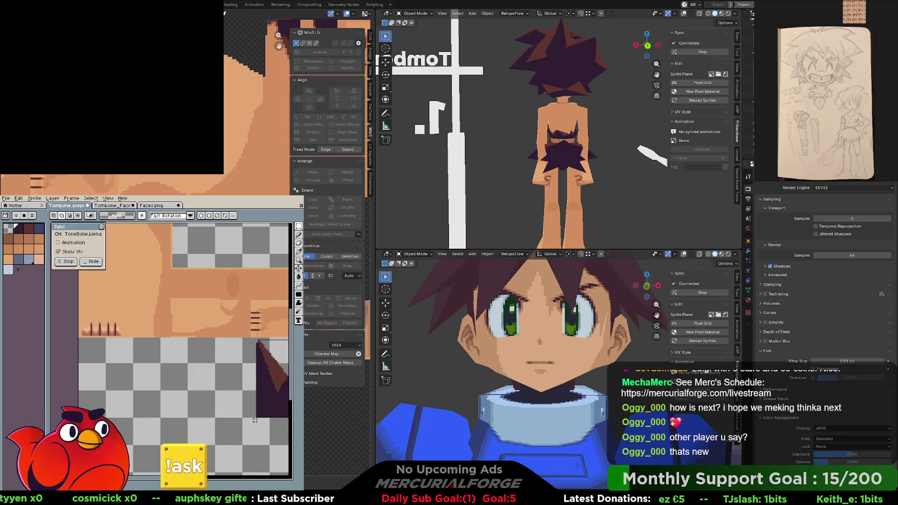
Move the block of spiky pixels about 155 px right and drop the selection
middle_click_drag(255, 420, 64, 337)
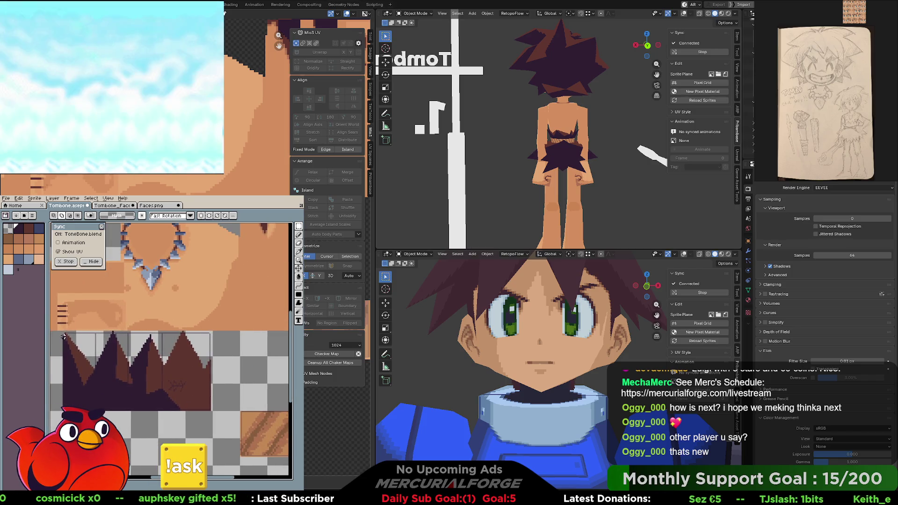
left_click_drag(61, 335, 210, 394)
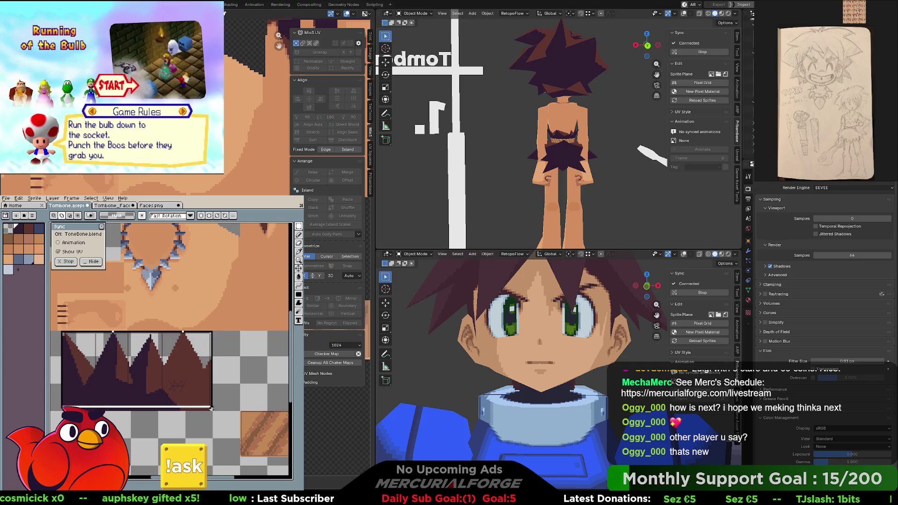
middle_click_drag(214, 415, 206, 379)
key("w")
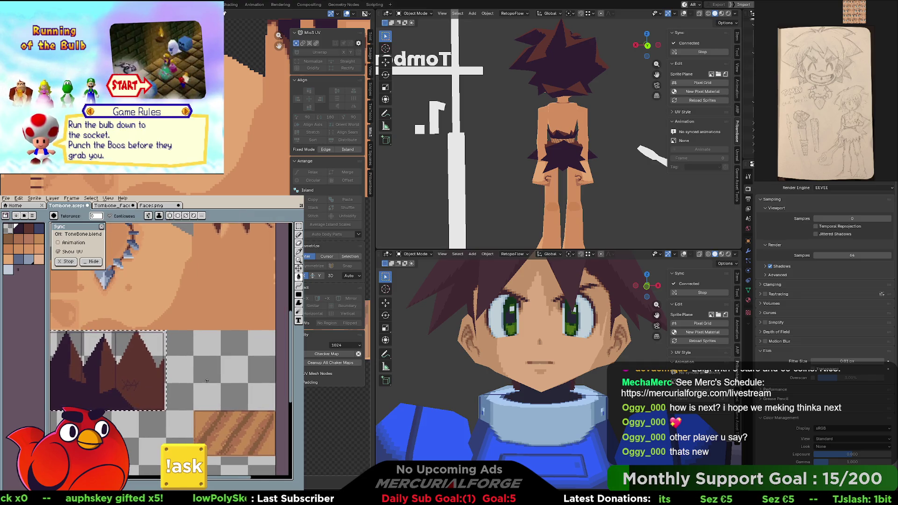
key("m")
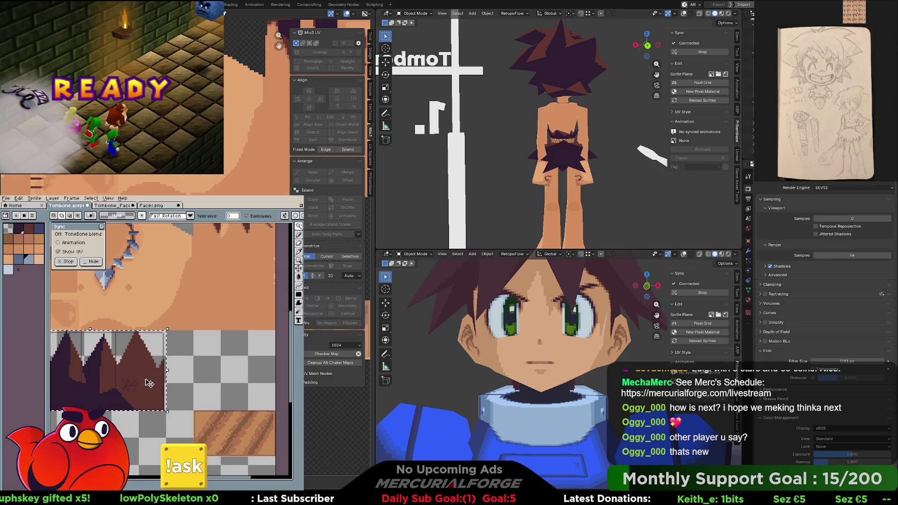
left_click_drag(147, 383, 257, 381)
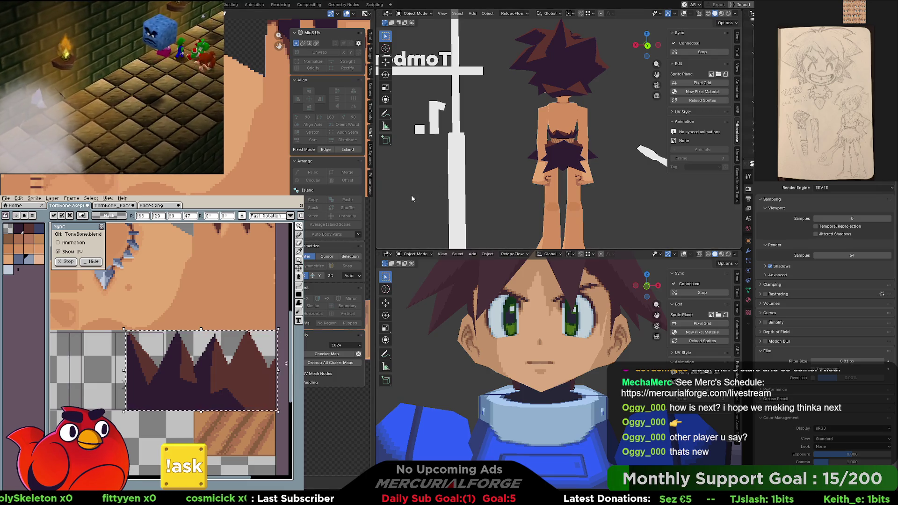
key("ctrl+d")
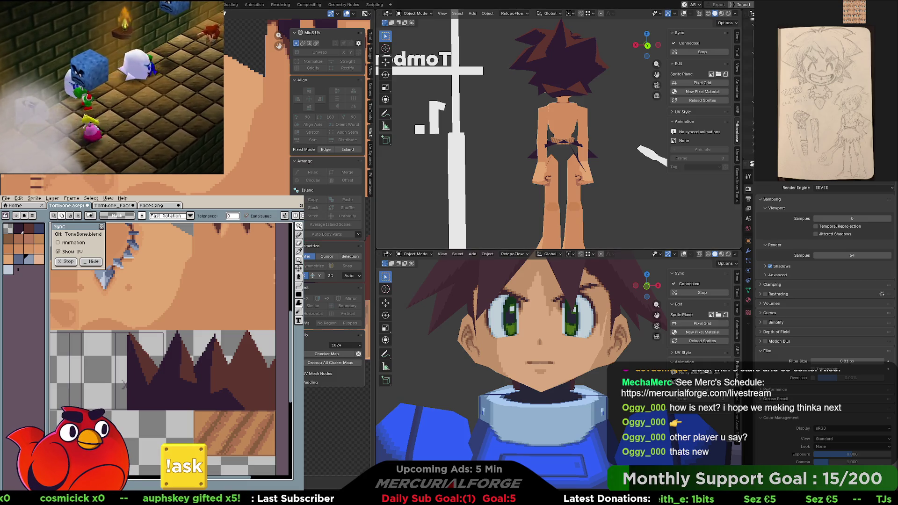
key("Tab")
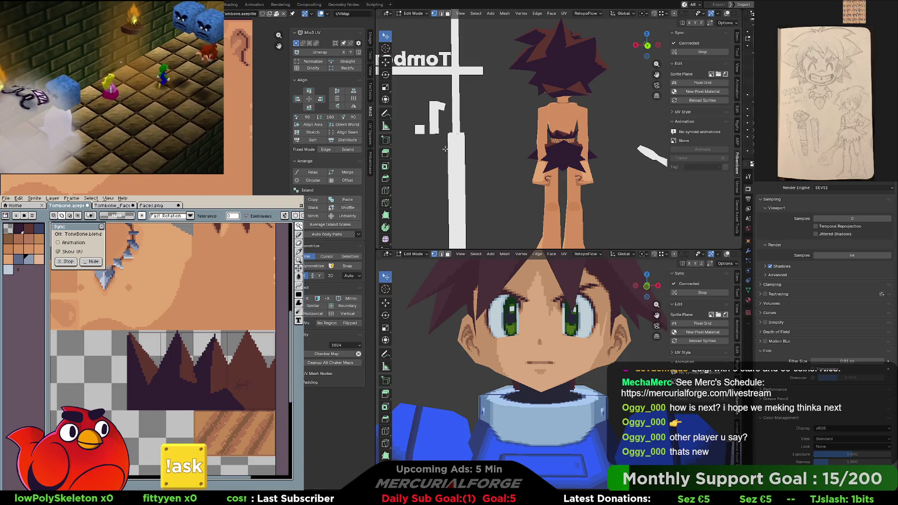
scroll(584, 140, "up", 2)
scroll(583, 141, "up", 2)
scroll(583, 141, "up", 2)
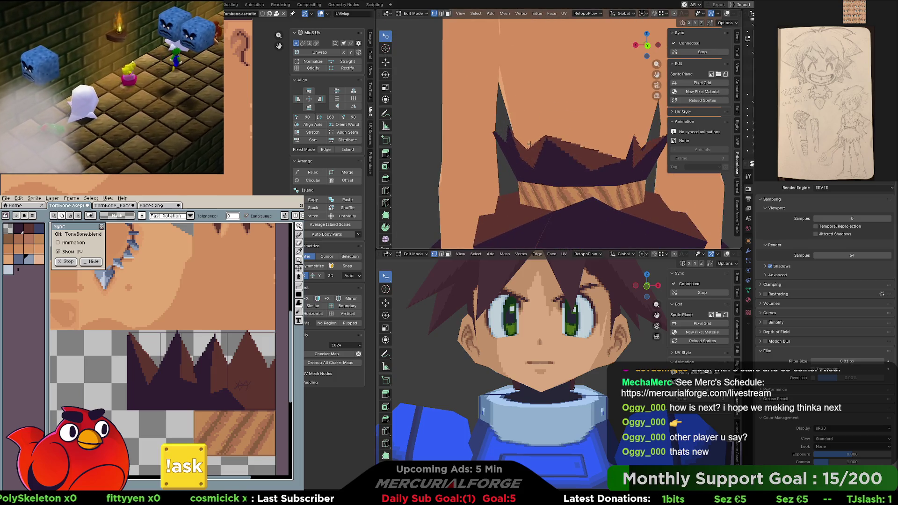
mouse_move(531, 144)
middle_mouse_down()
mouse_move(512, 137)
mouse_move(672, 141)
mouse_move(688, 131)
mouse_move(696, 140)
mouse_move(684, 140)
middle_mouse_up()
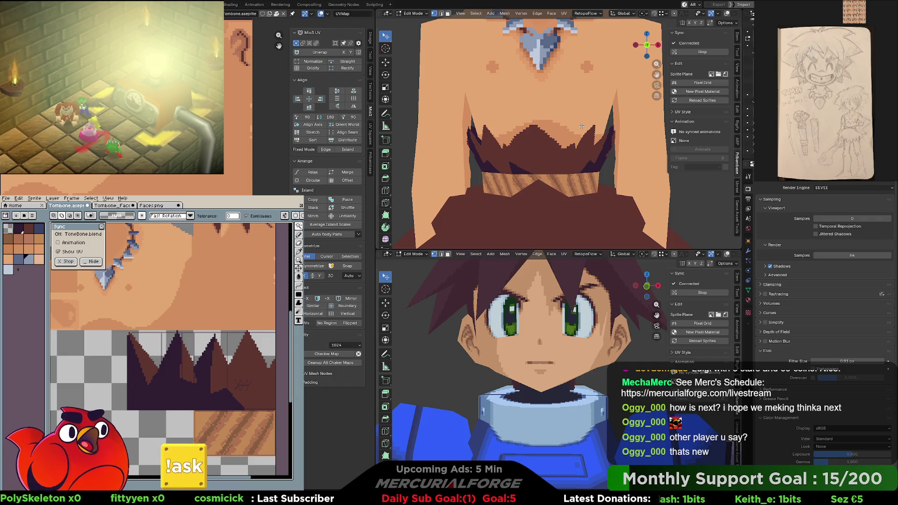
mouse_move(581, 113)
middle_mouse_down()
mouse_move(539, 144)
mouse_move(572, 144)
middle_mouse_up()
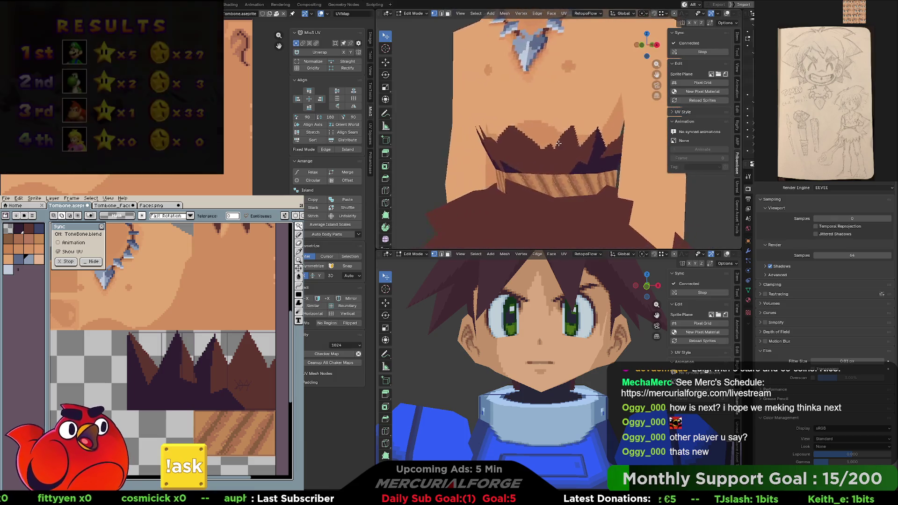
scroll(573, 144, "down", 2)
scroll(572, 150, "down", 2)
scroll(574, 158, "down", 2)
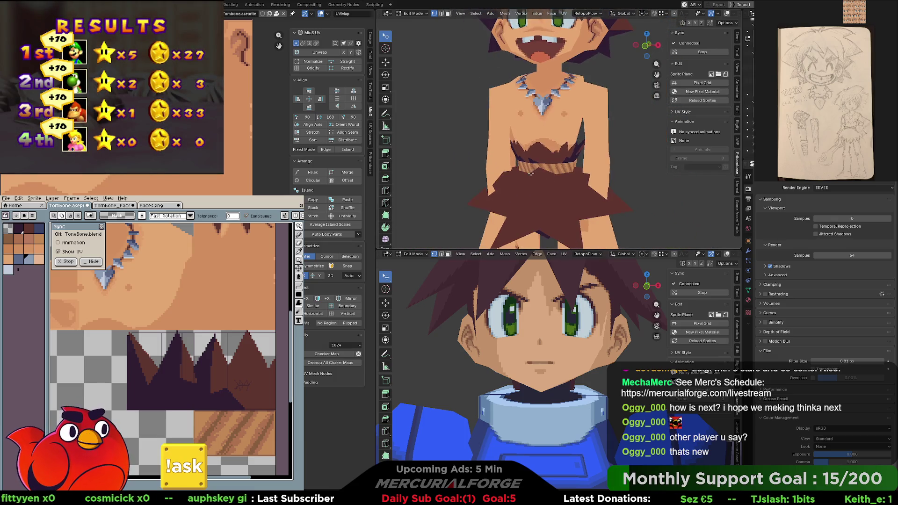
scroll(576, 170, "down", 2)
middle_click_drag(576, 171, 671, 176)
middle_click_drag(678, 175, 531, 177)
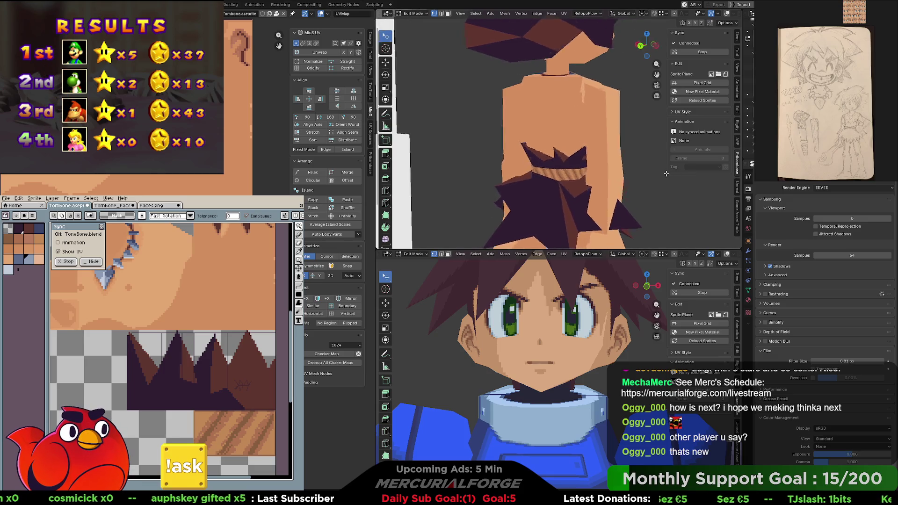
scroll(532, 175, "up", 1)
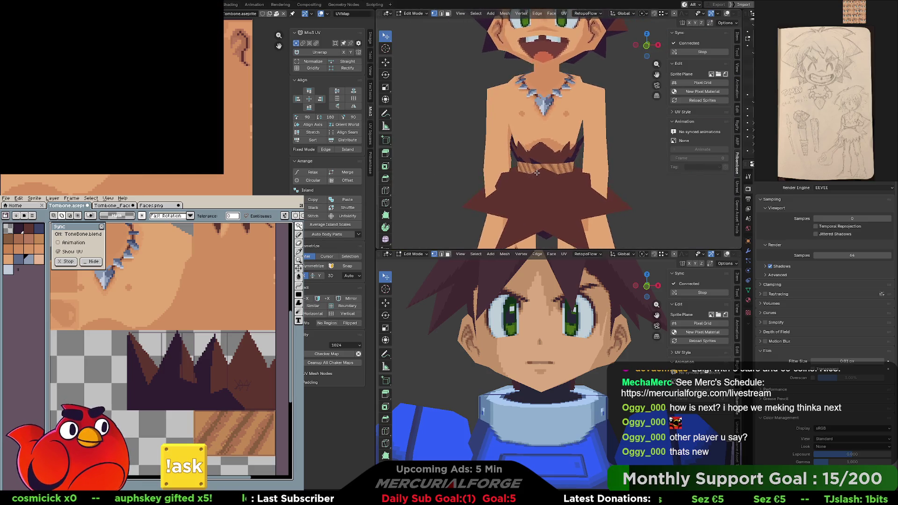
scroll(534, 165, "up", 1)
scroll(539, 141, "up", 2)
scroll(546, 119, "up", 2)
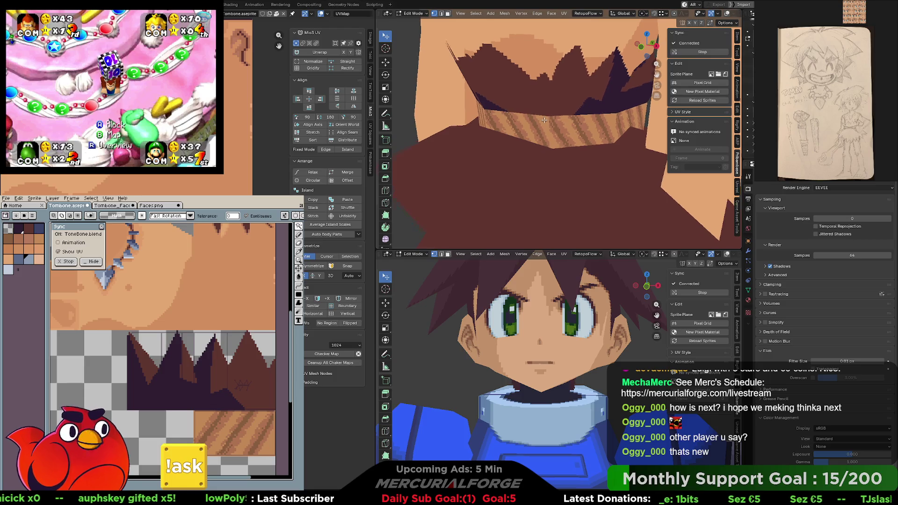
middle_click_drag(545, 118, 533, 141)
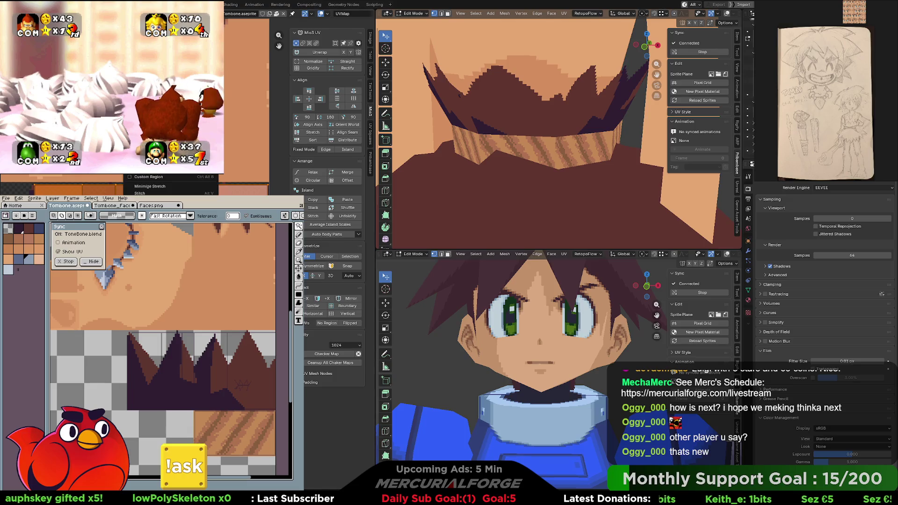
left_click(249, 46)
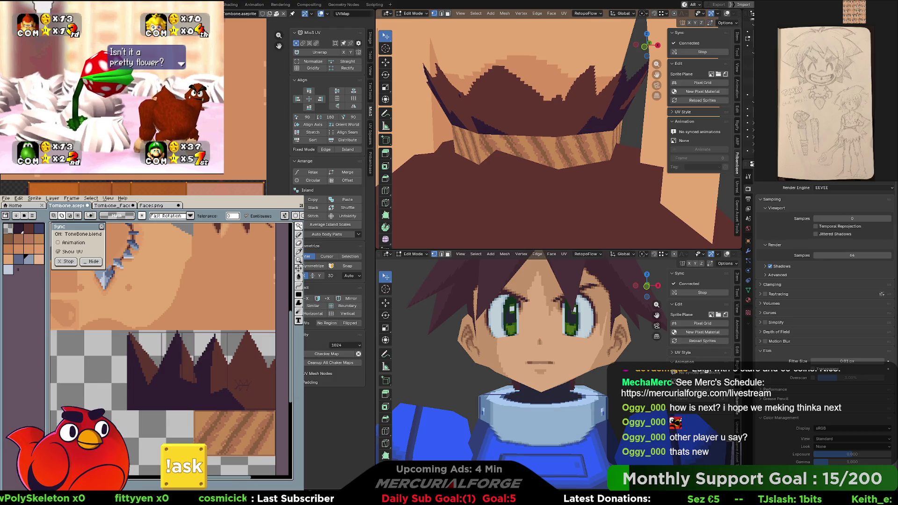
mouse_move(602, 77)
middle_mouse_down()
mouse_move(469, 118)
mouse_move(562, 133)
mouse_move(569, 182)
middle_mouse_up()
key("Tab")
scroll(569, 182, "down", 3)
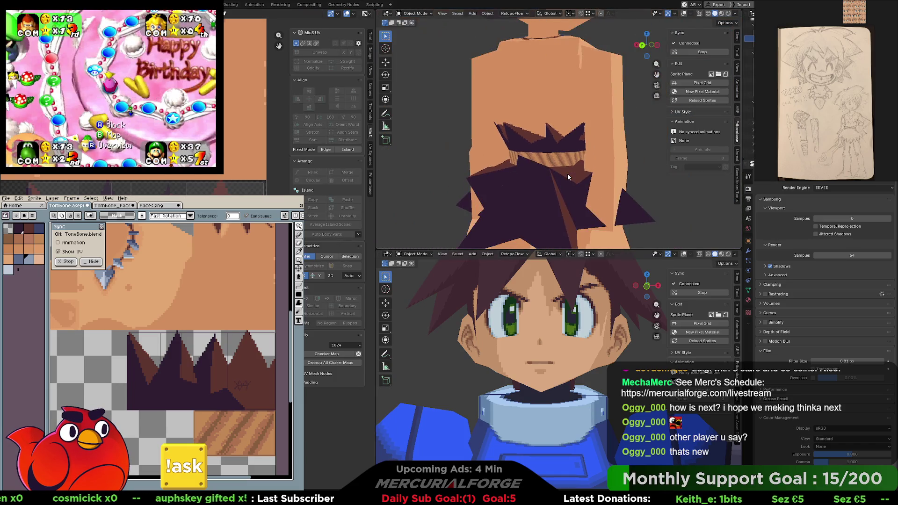
Isolate the hair mesh in Local View and return it to Edit Mode
key("KP_Divide")
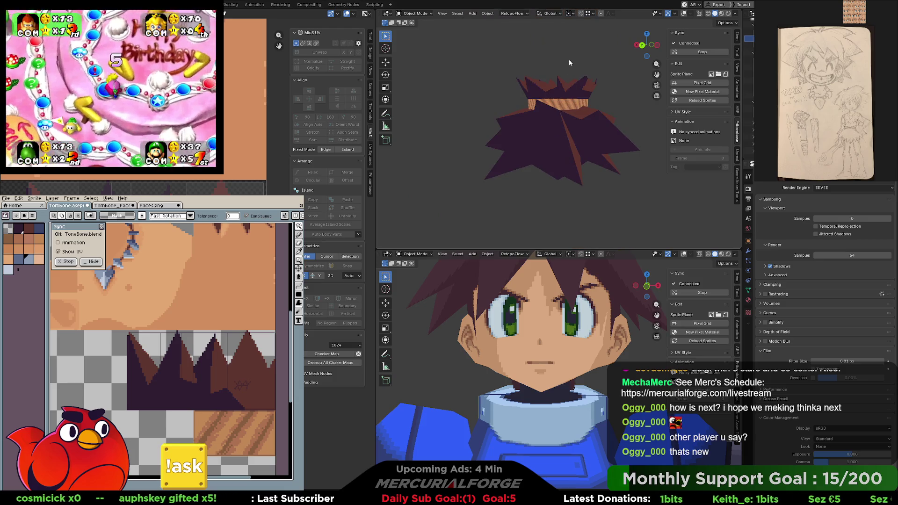
scroll(569, 59, "up", 3)
mouse_move(555, 79)
middle_mouse_down()
mouse_move(562, 109)
mouse_move(576, 104)
mouse_move(433, 99)
mouse_move(486, 110)
middle_mouse_up()
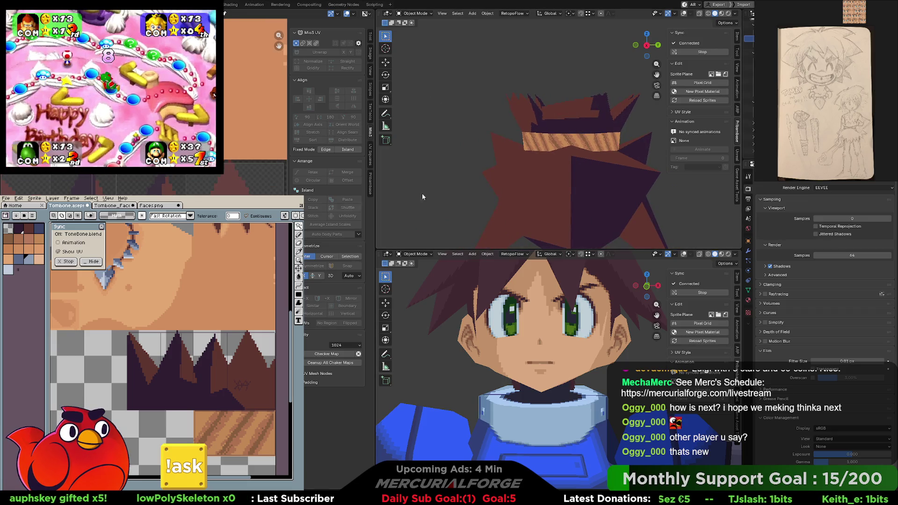
key("Tab")
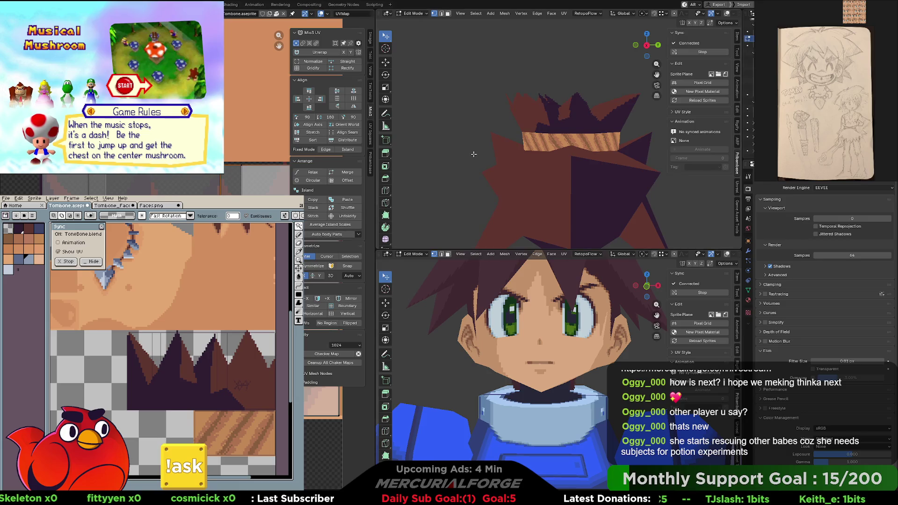
Switch to the Pencil for hair-spike touch-ups while orbiting the isolated hair mesh
mouse_move(474, 153)
middle_mouse_down()
mouse_move(665, 145)
mouse_move(532, 149)
mouse_move(561, 151)
middle_mouse_up()
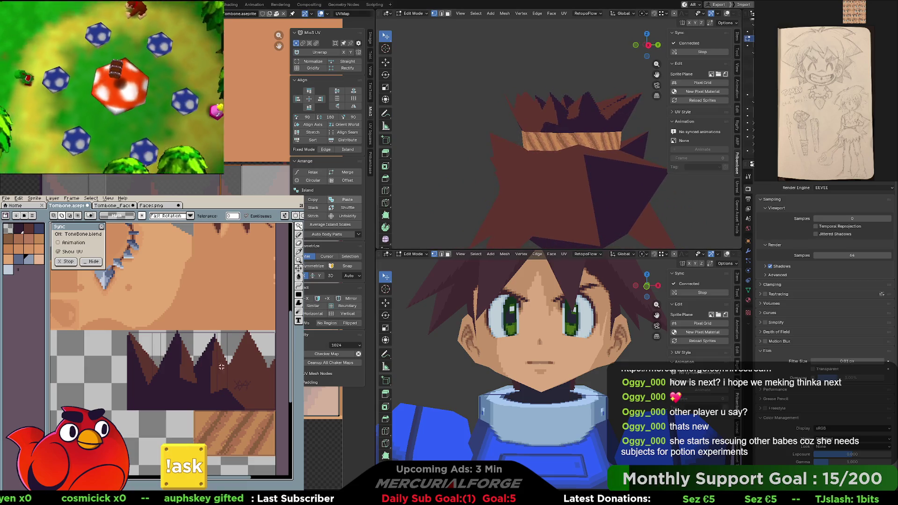
key("b")
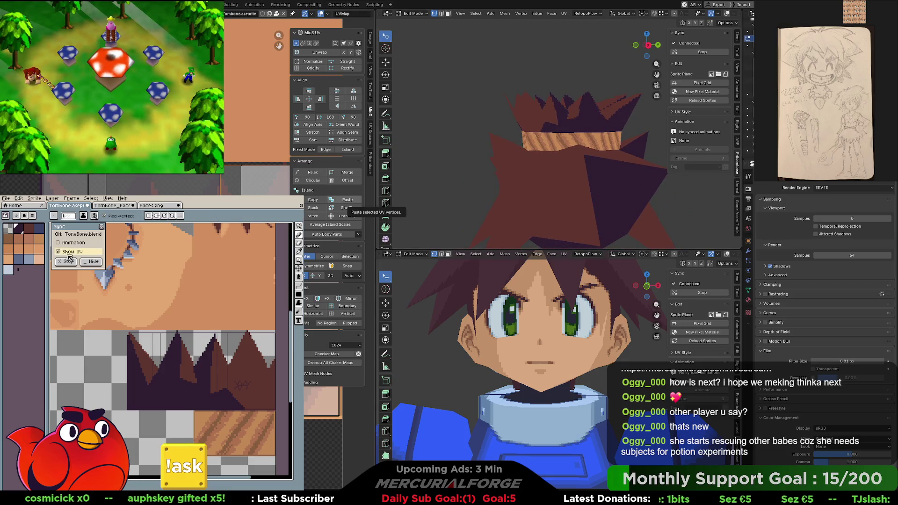
scroll(155, 368, "up", 2)
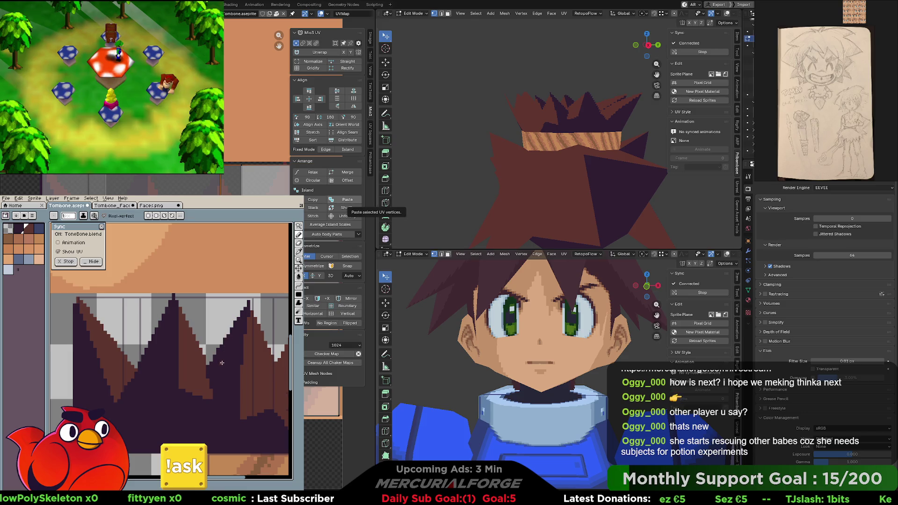
scroll(223, 363, "down", 1)
scroll(219, 363, "down", 1)
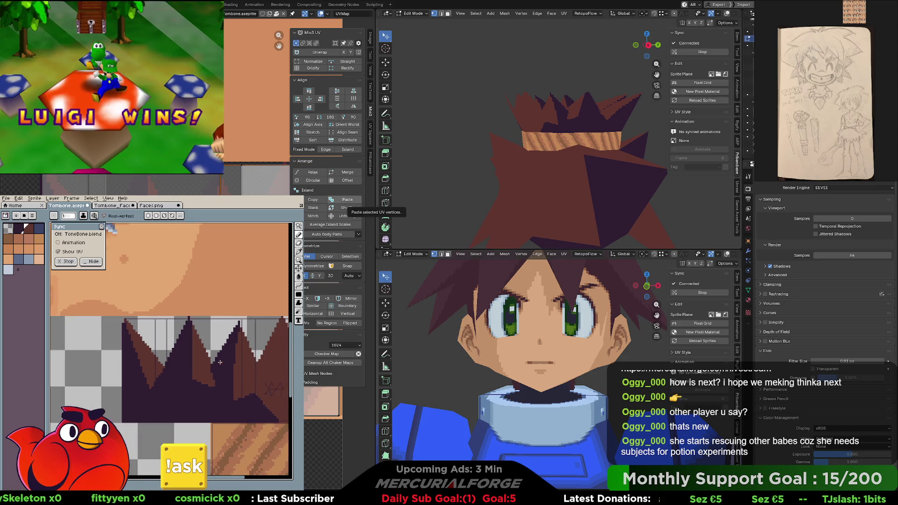
scroll(220, 362, "up", 1)
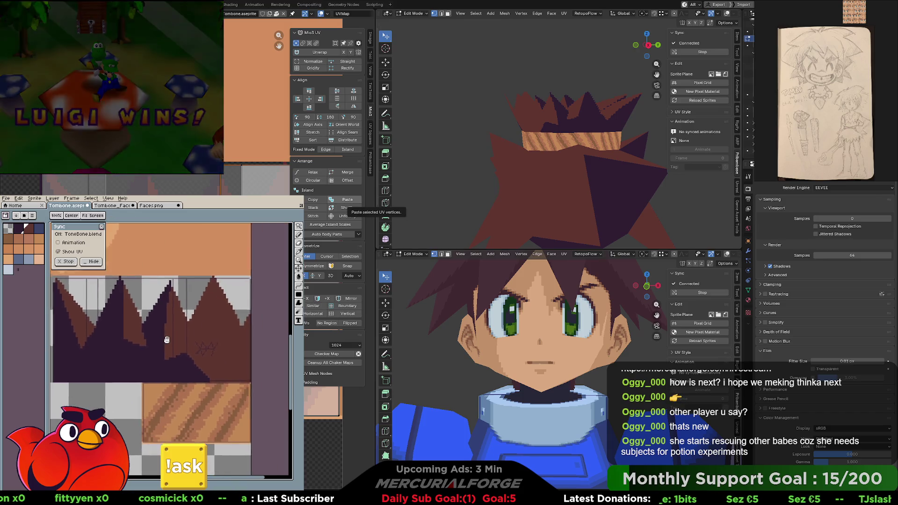
scroll(230, 405, "up", 1)
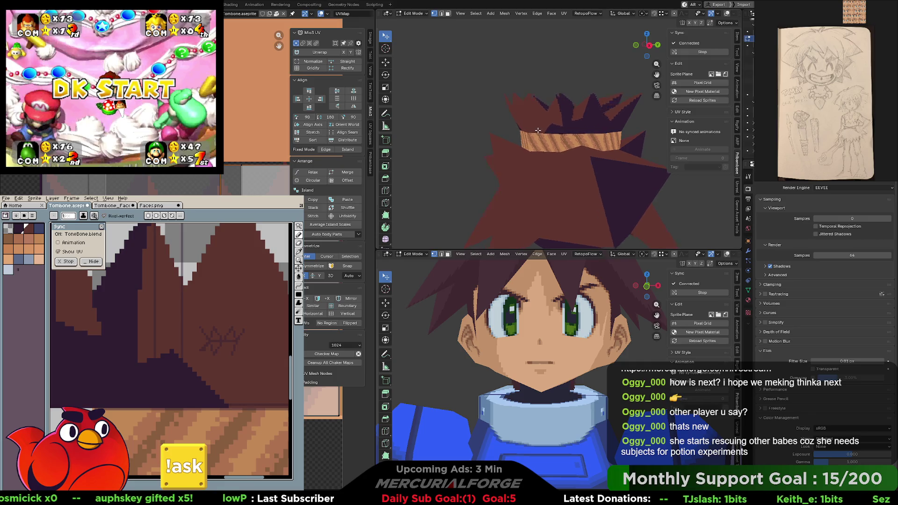
mouse_move(548, 140)
middle_mouse_down()
mouse_move(587, 134)
mouse_move(589, 166)
mouse_move(602, 107)
mouse_move(604, 119)
middle_mouse_up()
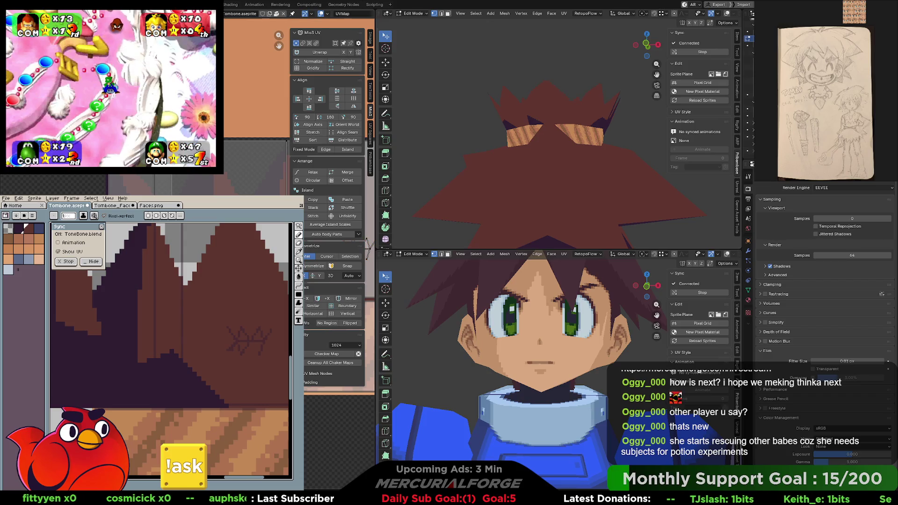
mouse_move(555, 140)
middle_mouse_down()
mouse_move(693, 163)
mouse_move(478, 165)
mouse_move(461, 138)
middle_mouse_up()
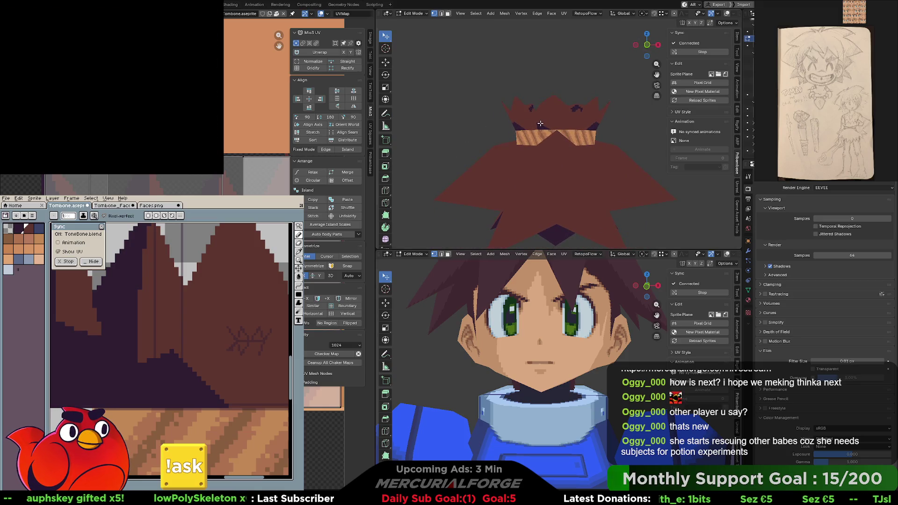
scroll(540, 124, "down", 5)
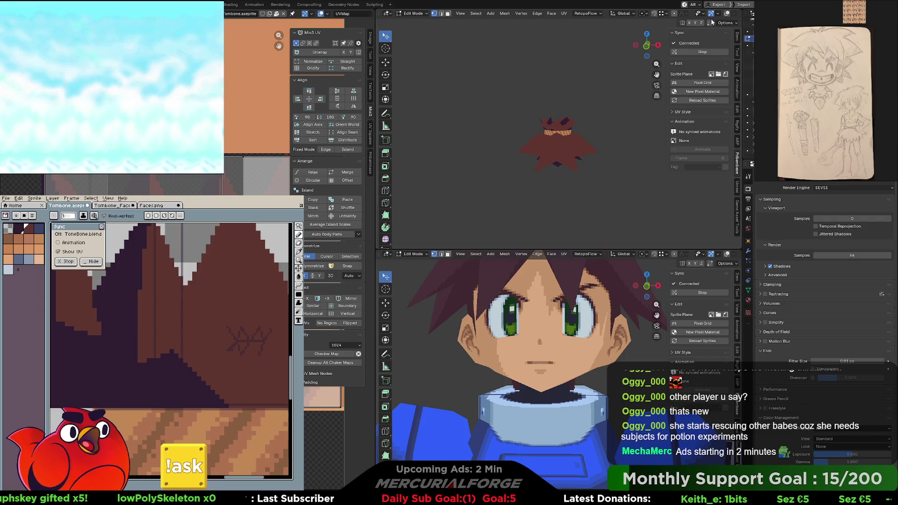
Enable viewport overlays and statistics, leave Edit Mode and frame the hair object
left_click(729, 14)
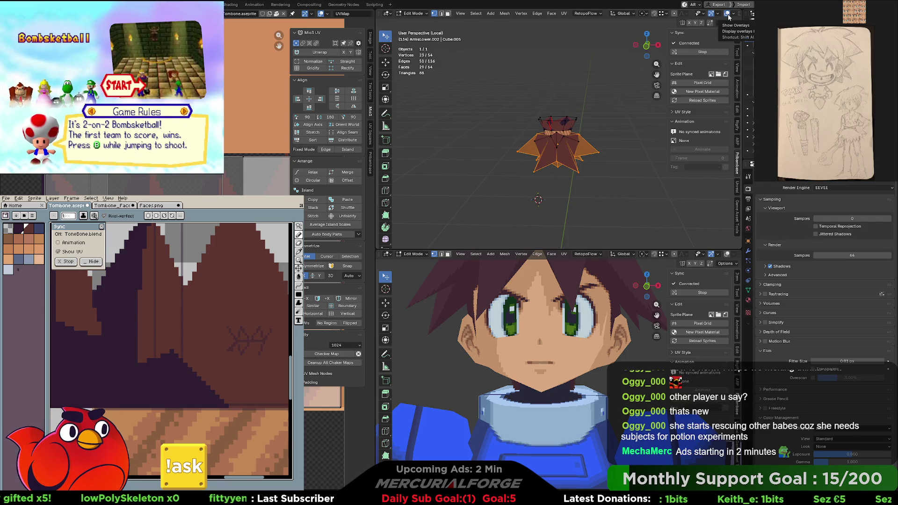
left_click(734, 16)
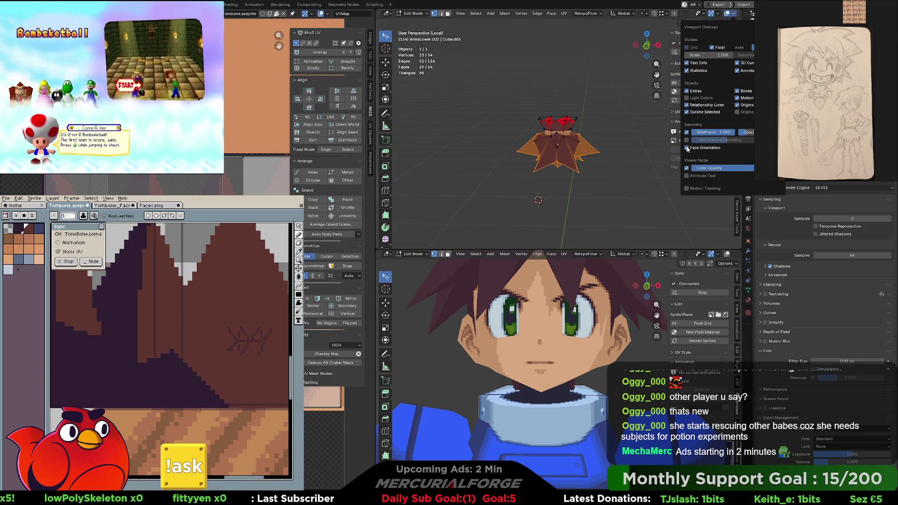
key("Tab")
key("KP_Decimal")
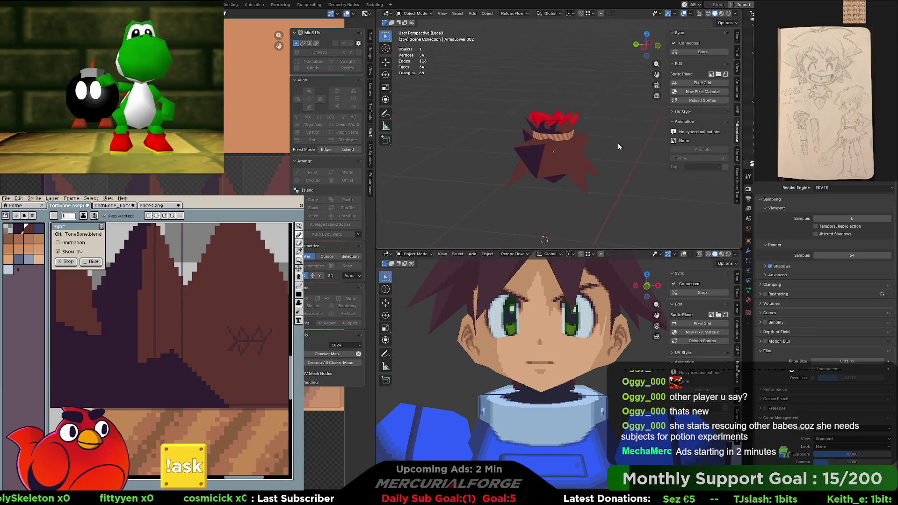
Exit Local View so the whole character shows again and check its back and sides
key("KP_Divide")
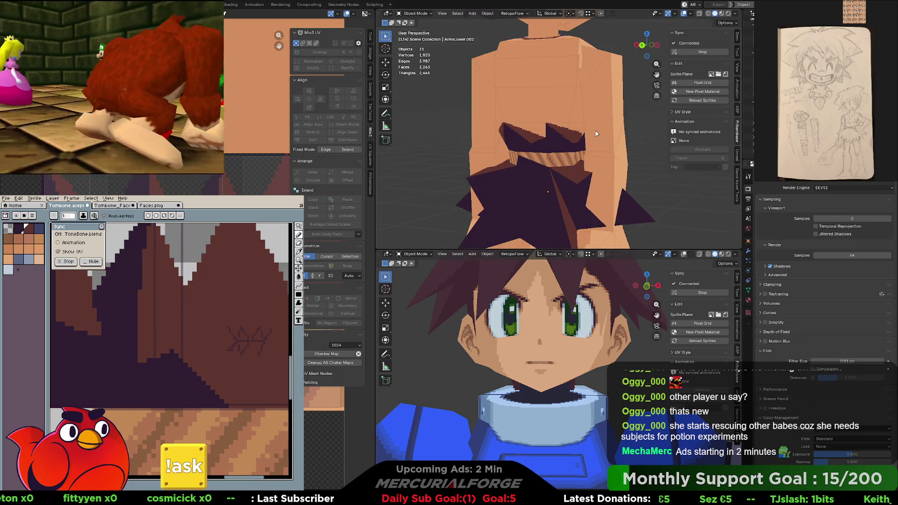
mouse_move(630, 138)
middle_mouse_down()
mouse_move(587, 148)
mouse_move(611, 132)
mouse_move(480, 129)
middle_mouse_up()
scroll(480, 130, "down", 2)
scroll(506, 132, "down", 2)
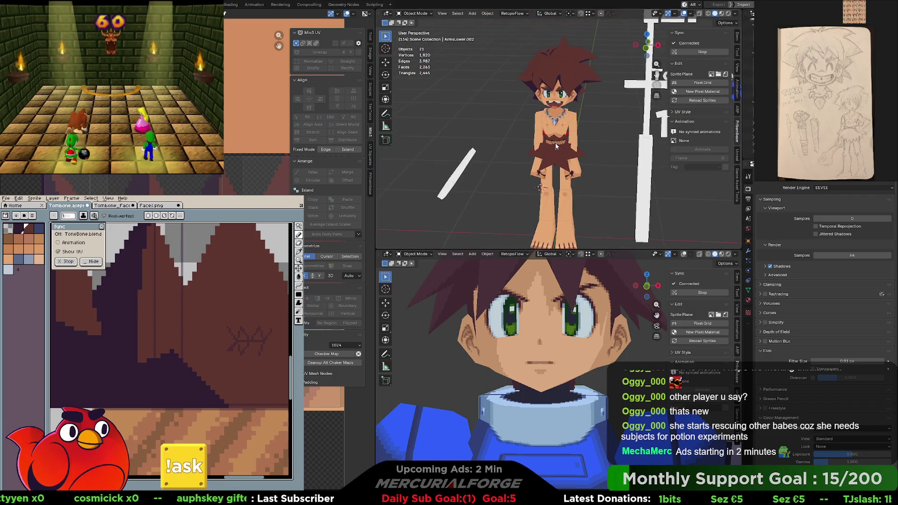
scroll(534, 135, "down", 1)
scroll(562, 138, "down", 1)
mouse_move(561, 138)
middle_mouse_down()
mouse_move(727, 130)
mouse_move(564, 137)
middle_mouse_up()
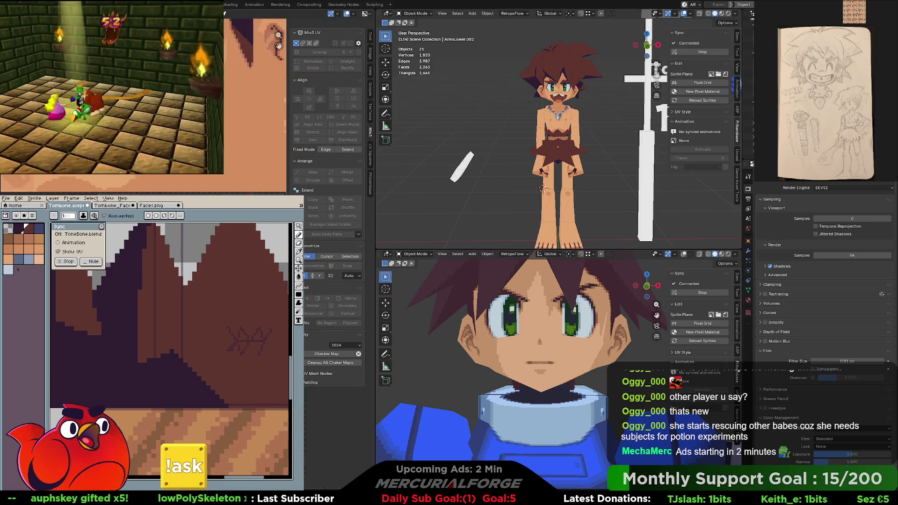
scroll(166, 355, "down", 3)
scroll(166, 355, "up", 1)
scroll(167, 354, "down", 1)
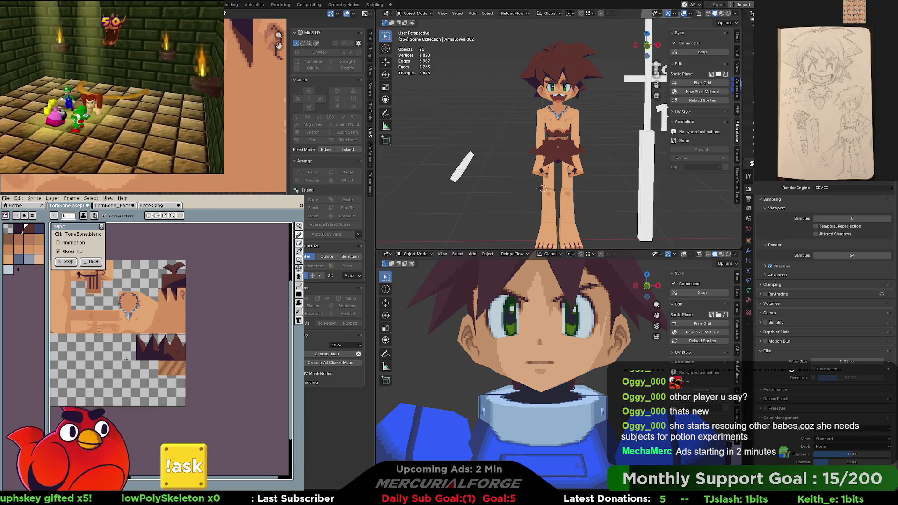
Frame the whole texture sheet in Aseprite and pan Blender down the character's torso
mouse_move(166, 354)
middle_mouse_down()
mouse_move(126, 350)
mouse_move(188, 374)
middle_mouse_up()
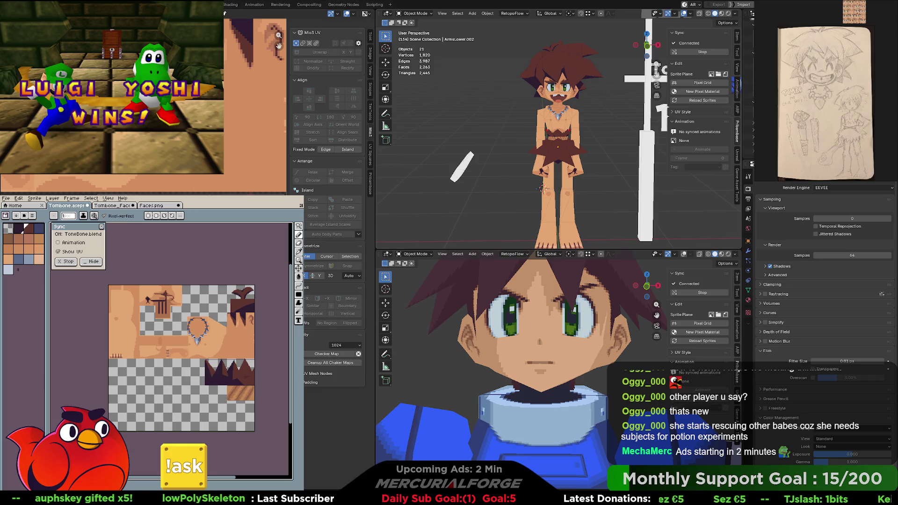
scroll(541, 188, "up", 5)
middle_click_drag(540, 186, 548, 146, "shift")
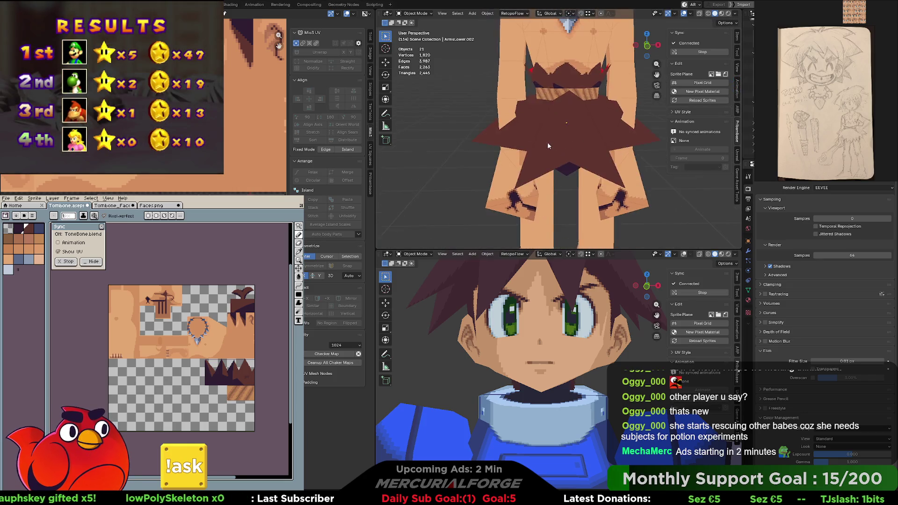
scroll(593, 105, "down", 1)
scroll(599, 113, "down", 2)
scroll(593, 121, "down", 2)
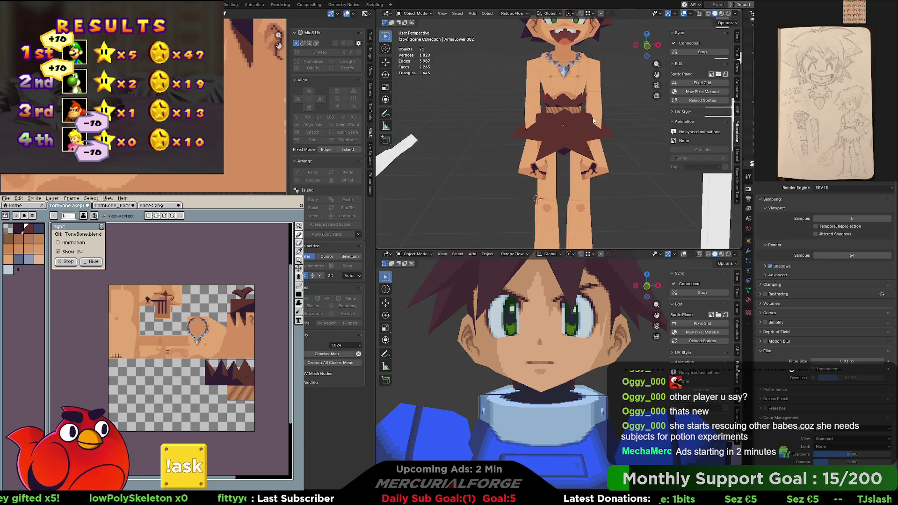
scroll(594, 121, "down", 2)
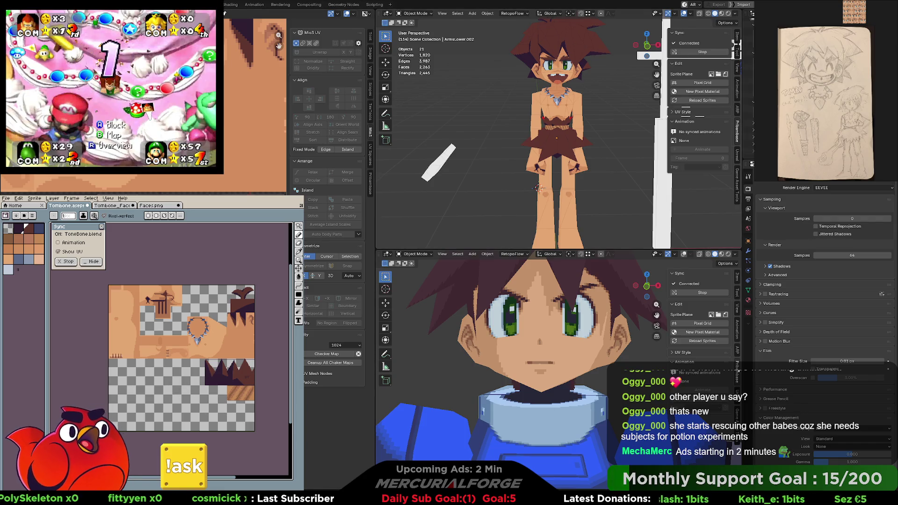
scroll(572, 134, "up", 4)
scroll(576, 127, "up", 2)
scroll(570, 139, "up", 2)
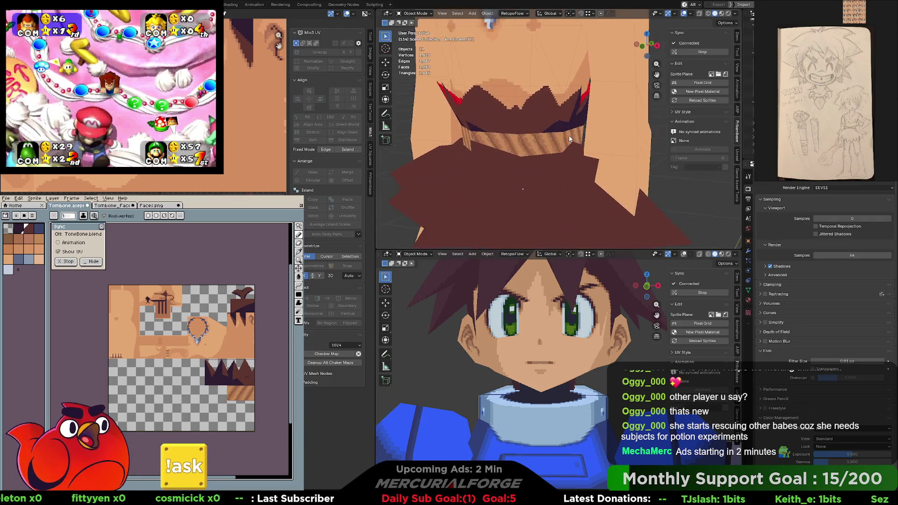
scroll(570, 139, "up", 1)
scroll(248, 393, "up", 2)
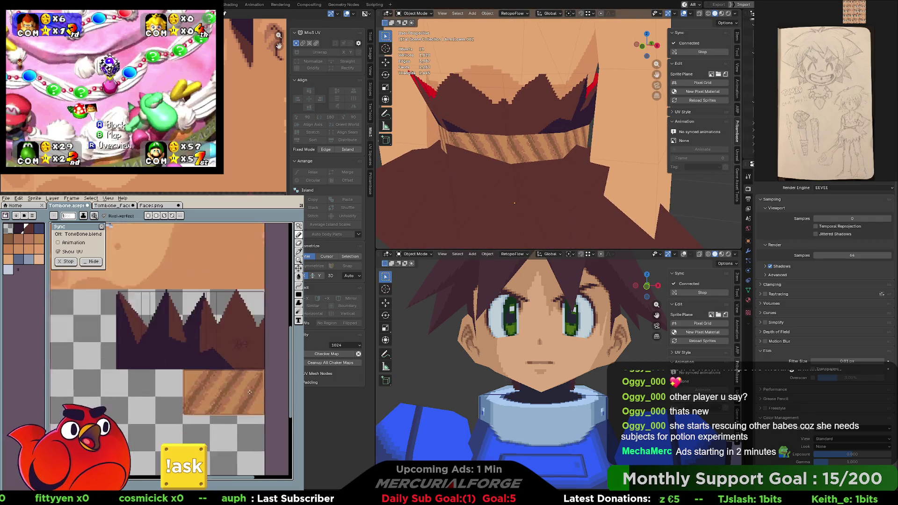
scroll(249, 393, "up", 1)
scroll(249, 394, "up", 1)
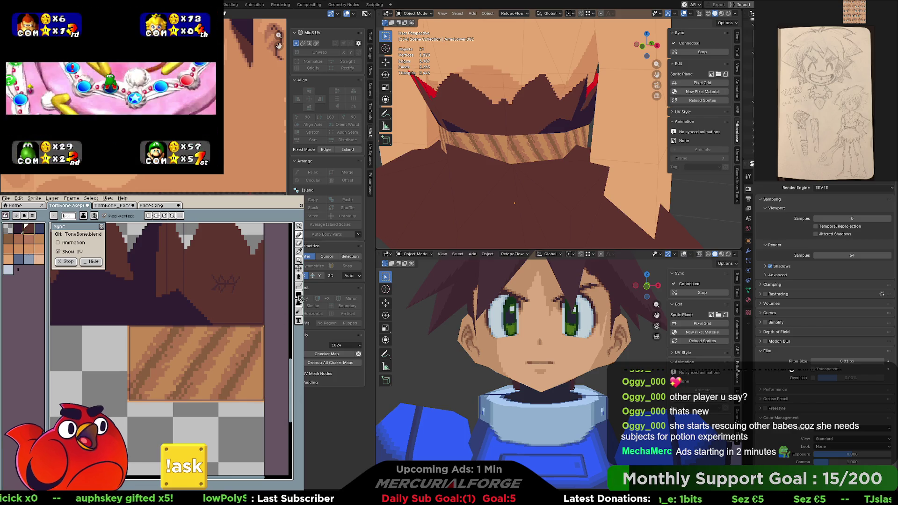
Repaint the lower wood tile as one continuous panel with filled rectangles, undoing a dark brown trial block
left_click(299, 296)
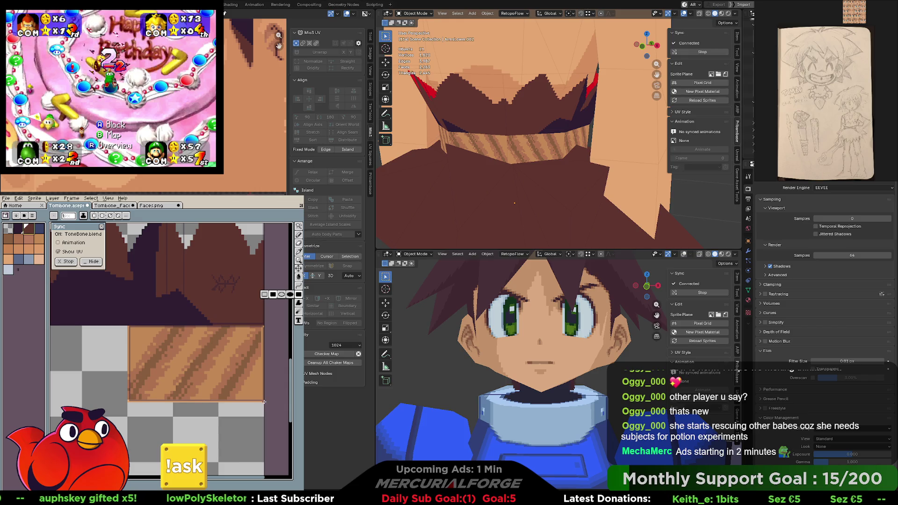
left_click_drag(263, 402, 128, 364)
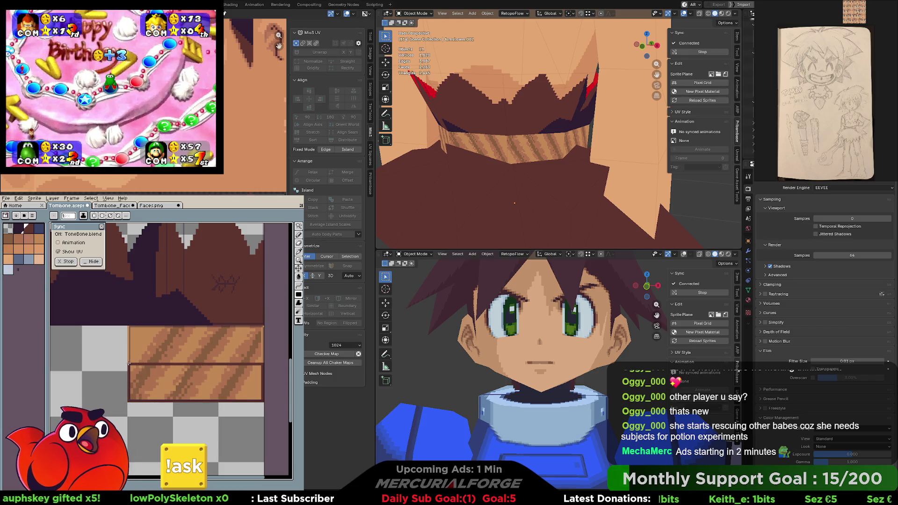
key("ctrl+z")
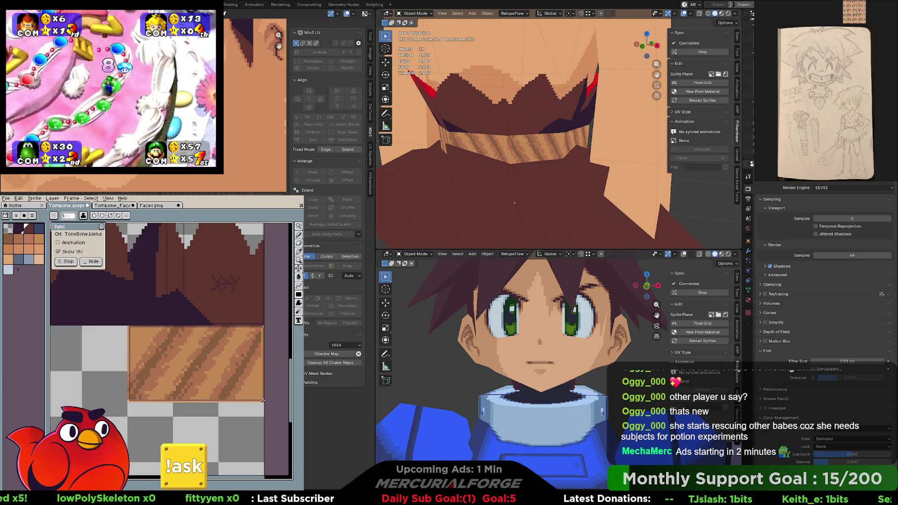
left_click_drag(264, 396, 129, 366)
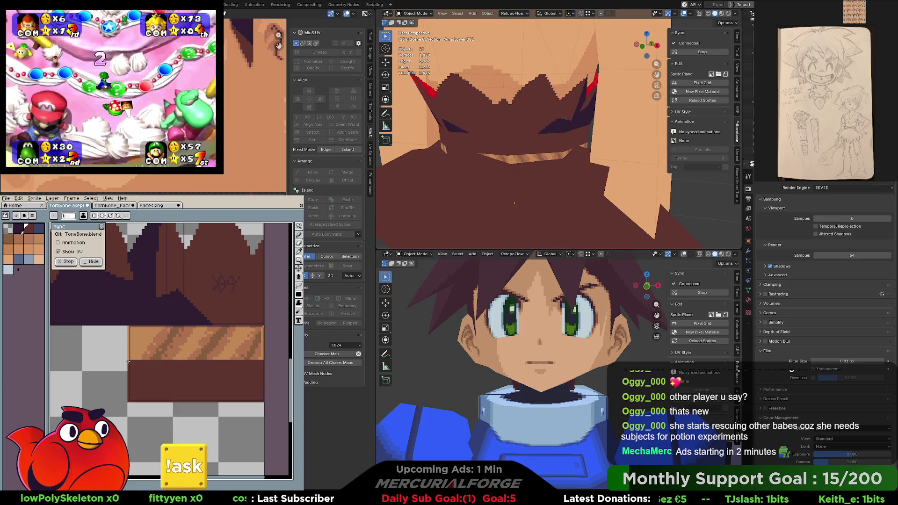
left_click_drag(128, 362, 190, 368)
key("i")
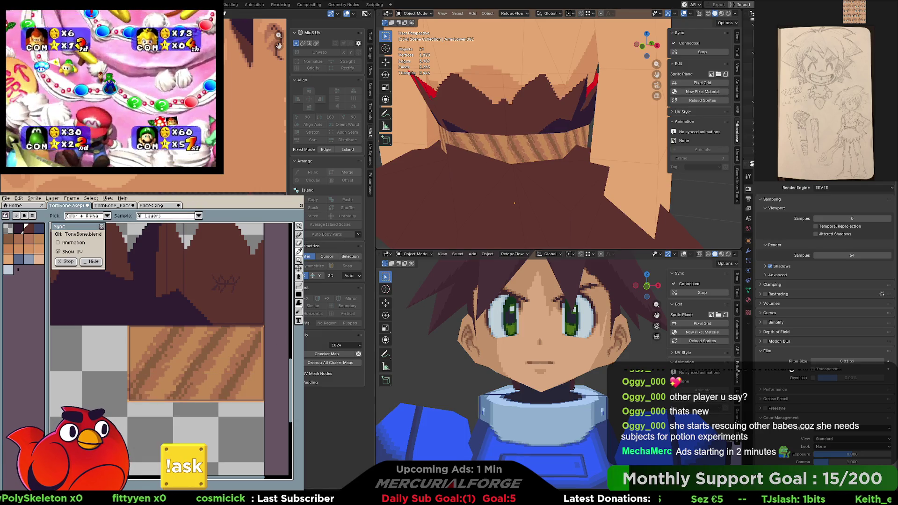
Select the belt band in Blender and enter its mesh Edit Mode
left_click(533, 135)
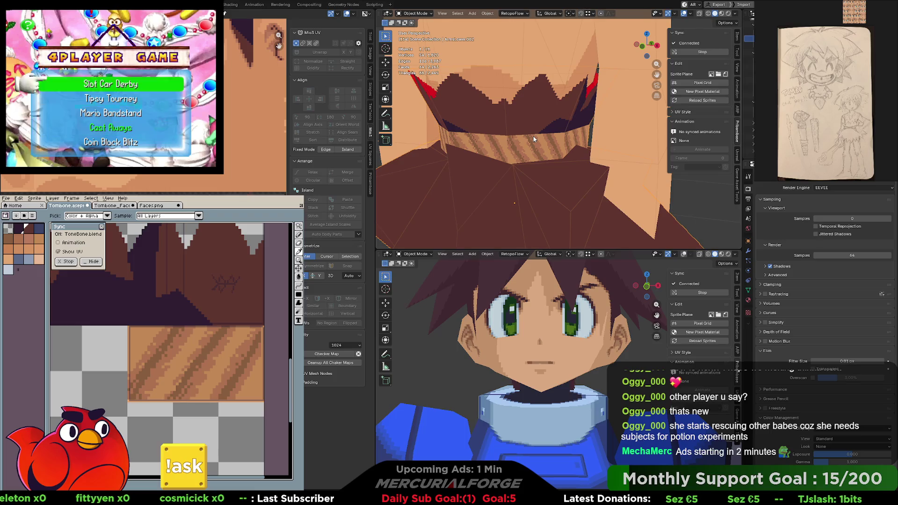
key("Tab")
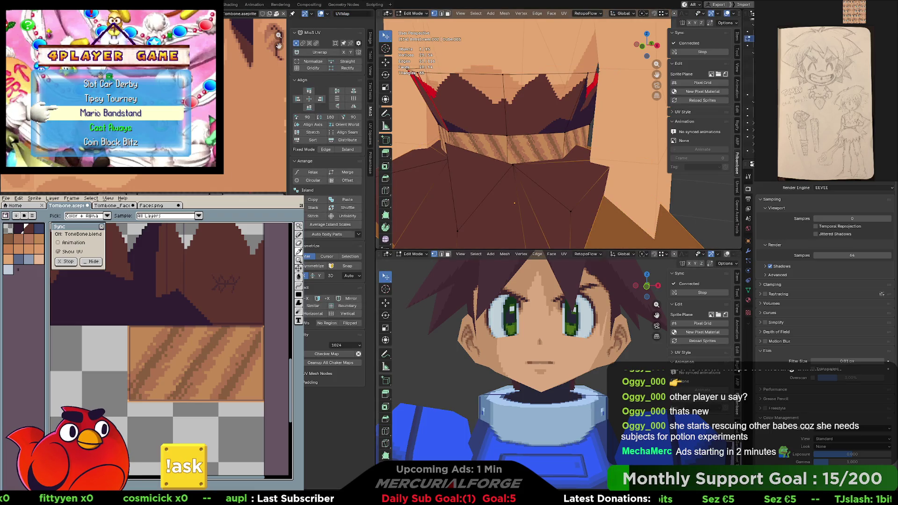
Realign the band's UVs so the wood grain wraps evenly and hide the viewport overlays
left_click_drag(293, 105, 300, 105)
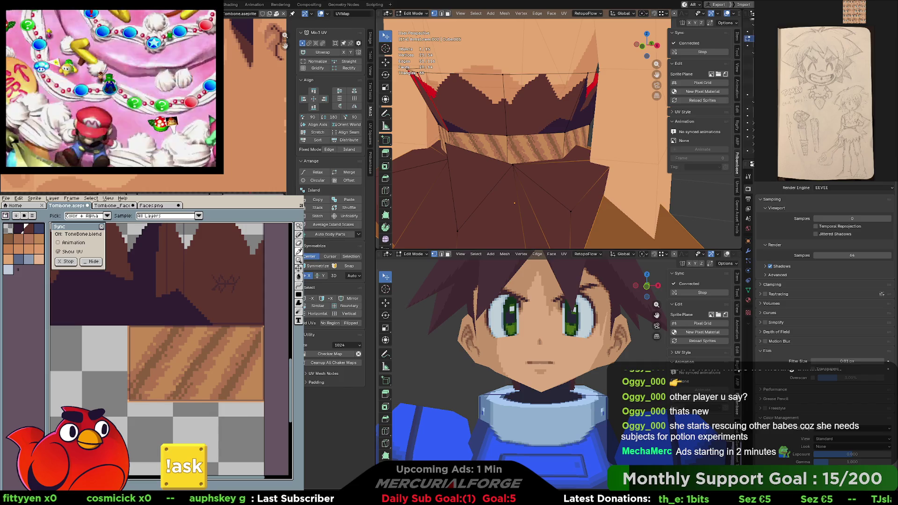
left_click(340, 107)
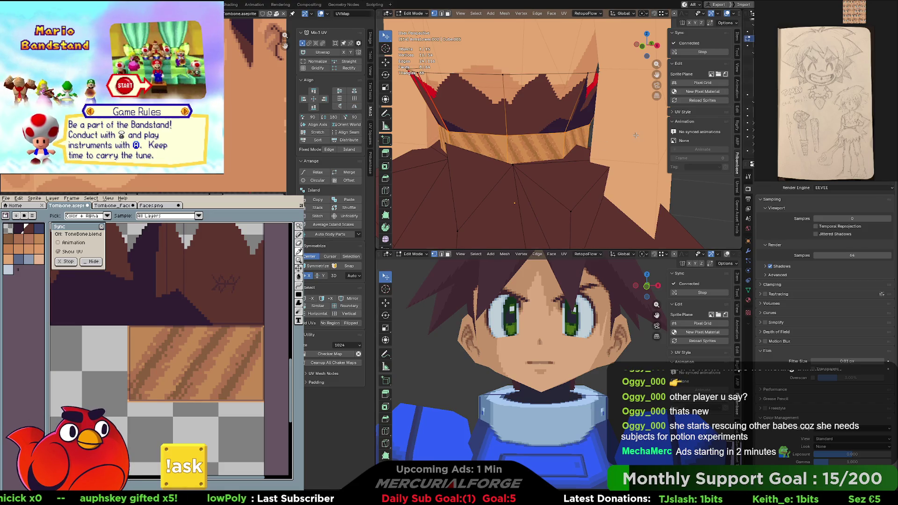
middle_click_drag(566, 142, 604, 126)
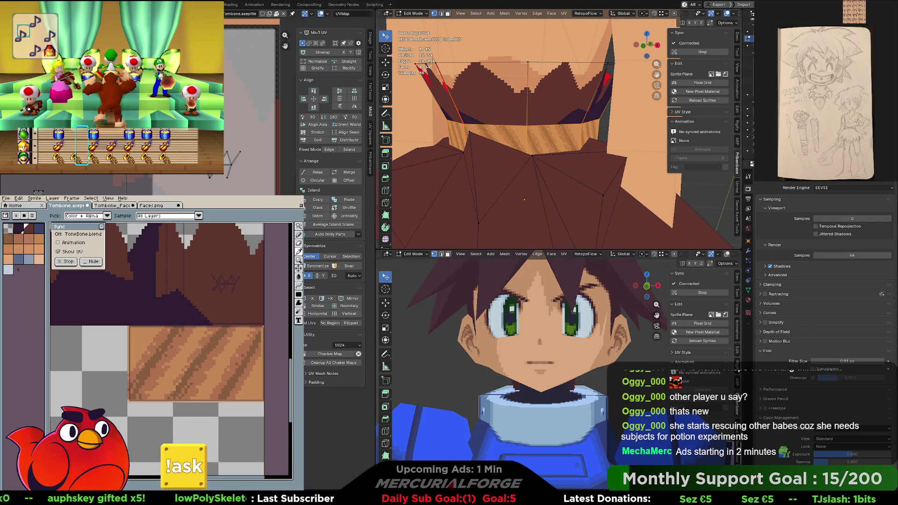
left_click(729, 15)
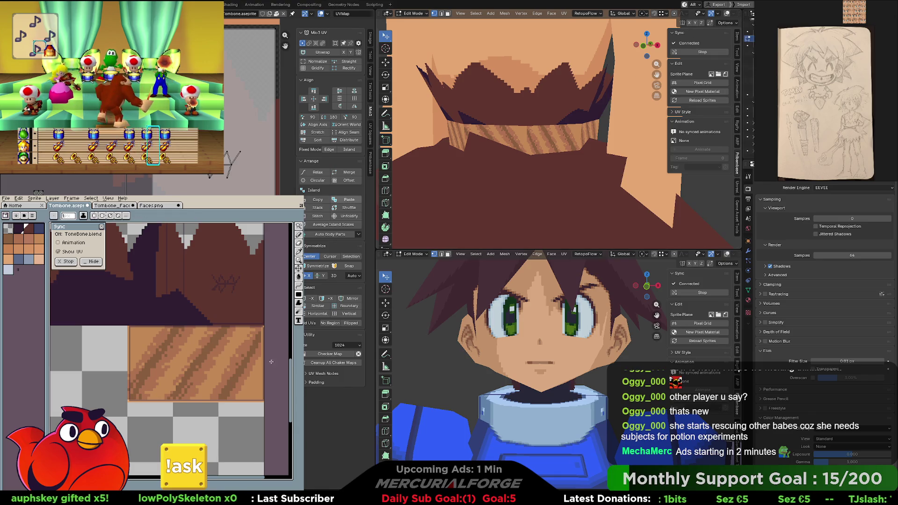
key("i")
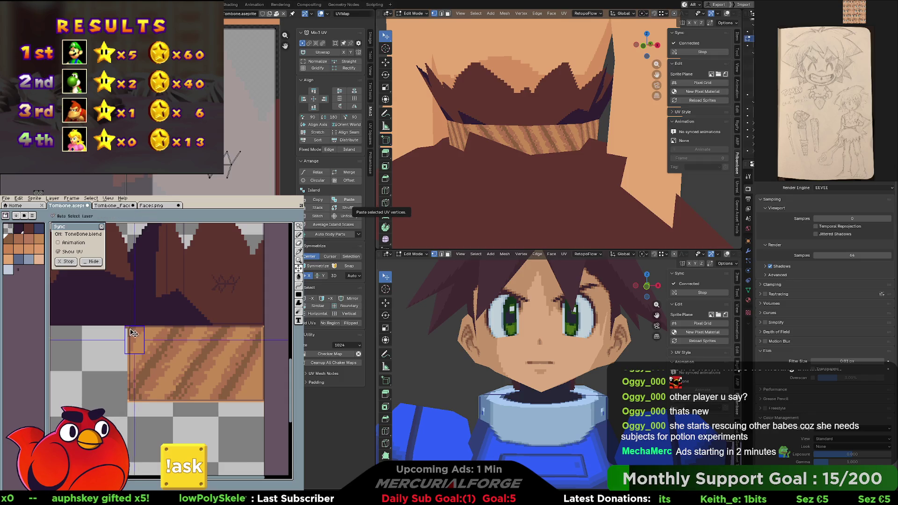
Fill the lower wood tile flat brown with the bucket, then return to the pencil for grain streaks
key("b")
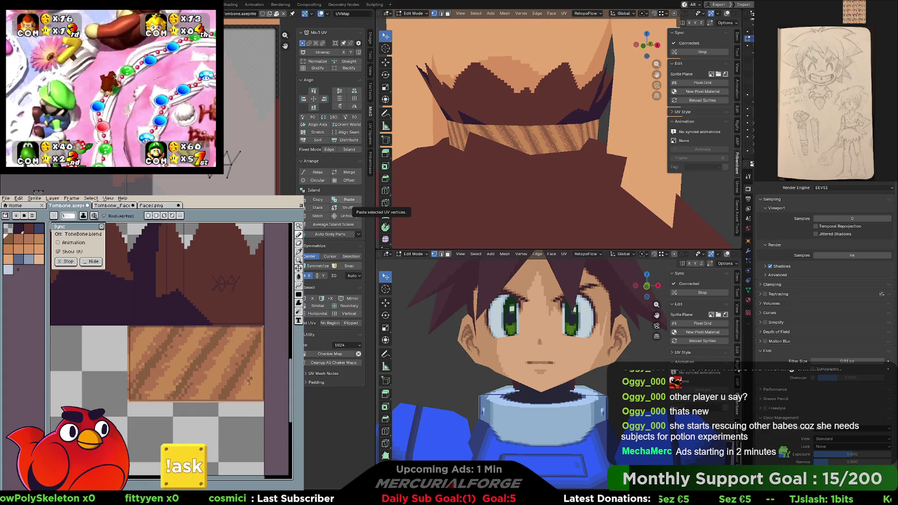
left_click_drag(255, 387, 253, 387)
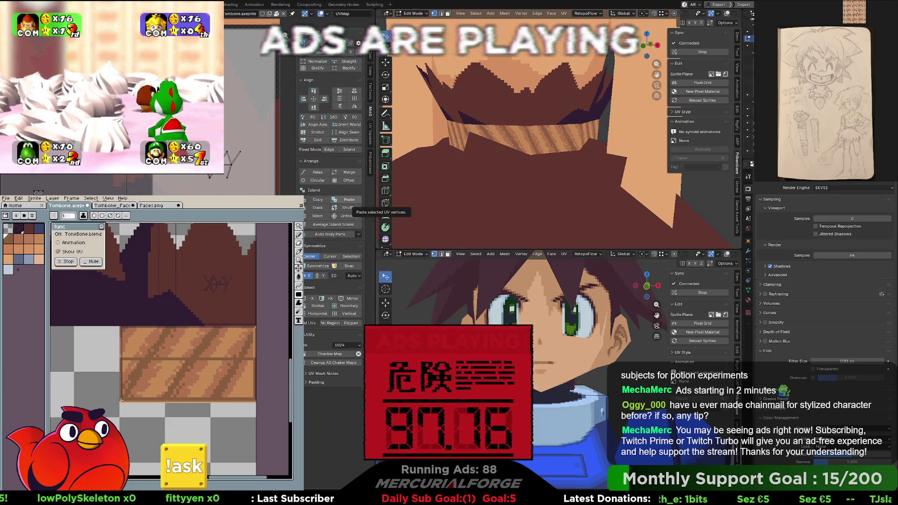
left_click(122, 400)
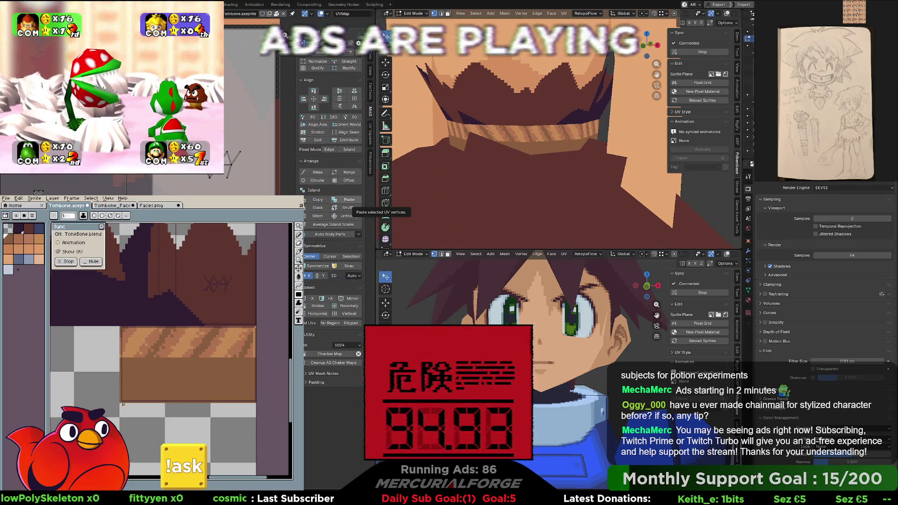
key("b")
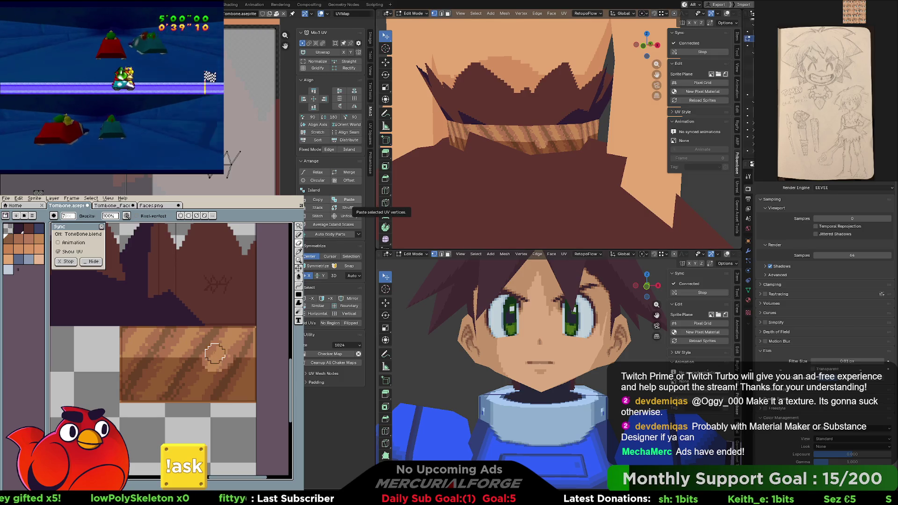
key("b")
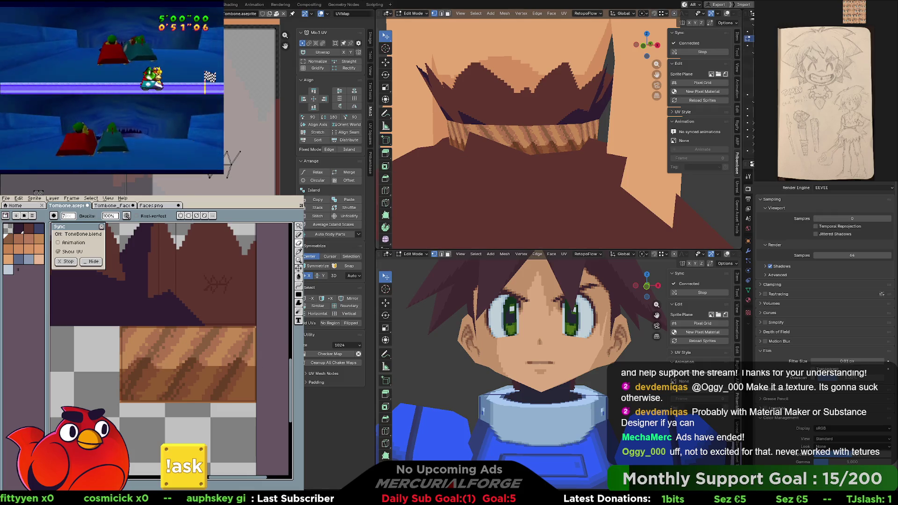
scroll(443, 141, "down", 5)
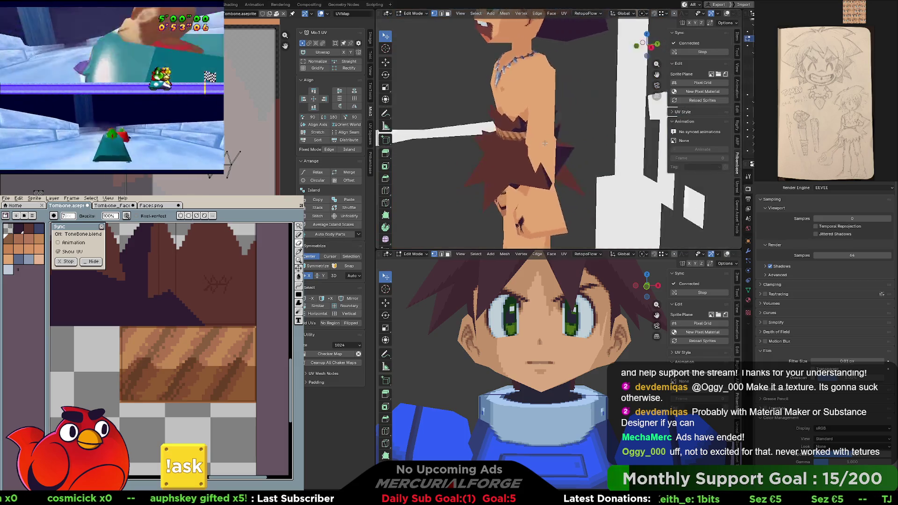
mouse_move(533, 140)
middle_mouse_down()
mouse_move(443, 141)
mouse_move(562, 140)
middle_mouse_up()
scroll(562, 139, "up", 3)
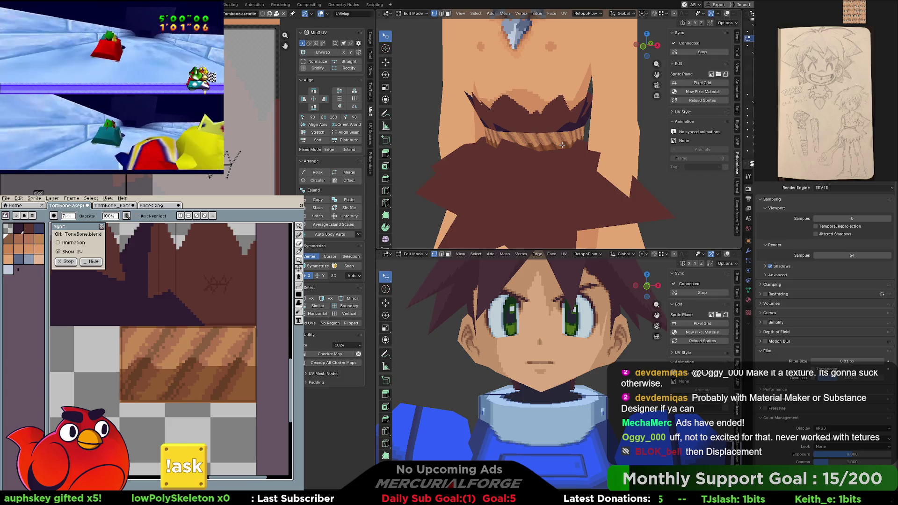
mouse_move(563, 145)
middle_mouse_down()
mouse_move(605, 147)
mouse_move(453, 148)
mouse_move(577, 166)
middle_mouse_up()
scroll(605, 147, "up", 2)
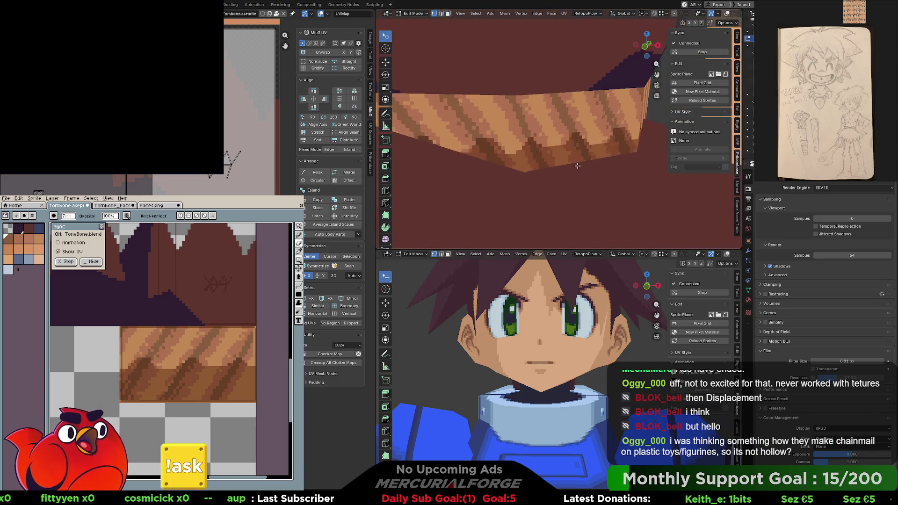
scroll(578, 166, "up", 3)
scroll(577, 166, "up", 3)
scroll(632, 110, "up", 2)
scroll(633, 110, "up", 2)
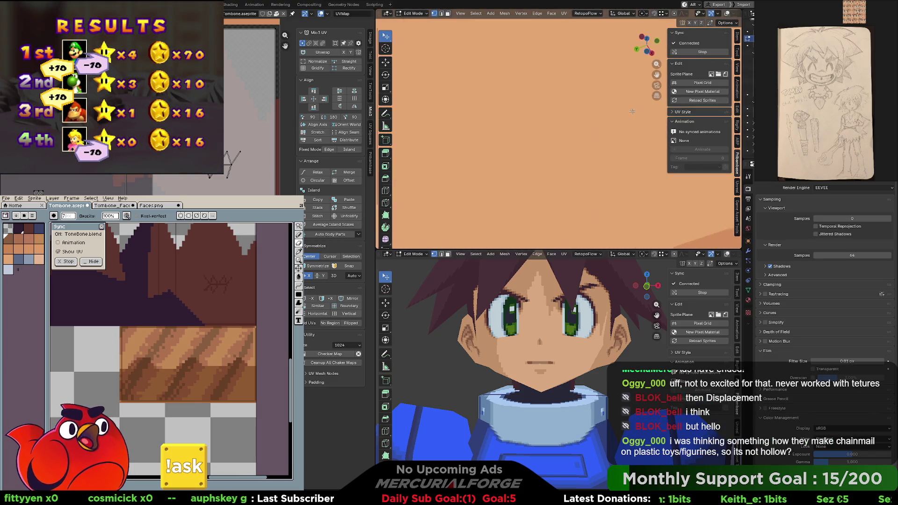
scroll(632, 111, "down", 3)
scroll(631, 111, "down", 2)
middle_click_drag(632, 111, 611, 152)
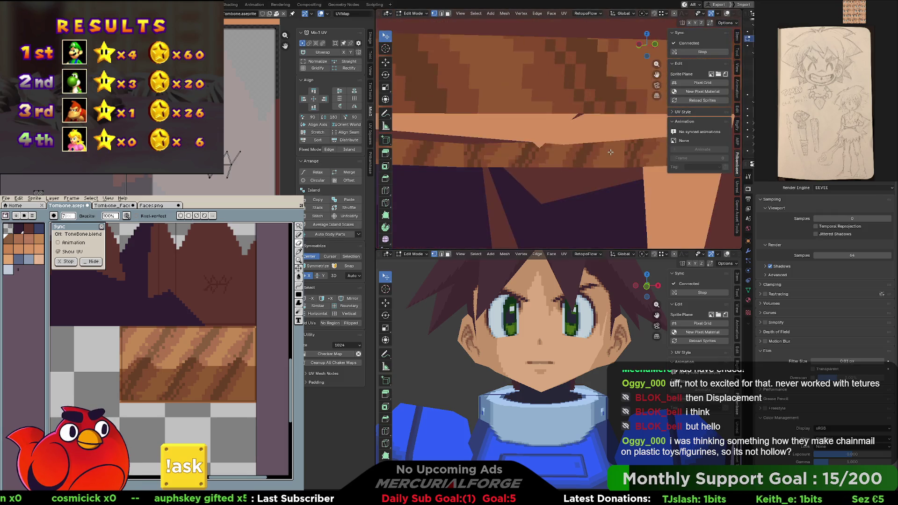
scroll(600, 143, "up", 2)
scroll(589, 145, "down", 2)
scroll(575, 148, "down", 2)
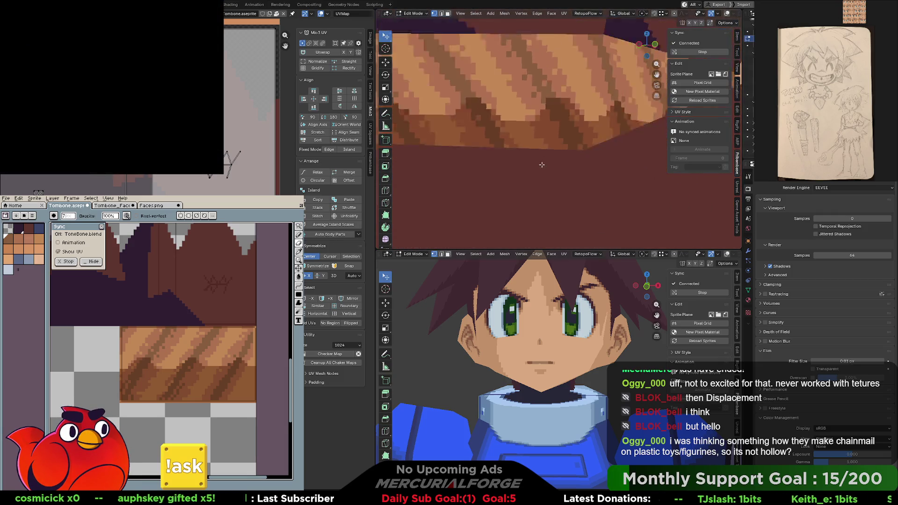
scroll(561, 150, "down", 2)
scroll(561, 151, "down", 2)
scroll(560, 151, "down", 2)
middle_click_drag(561, 150, 528, 150)
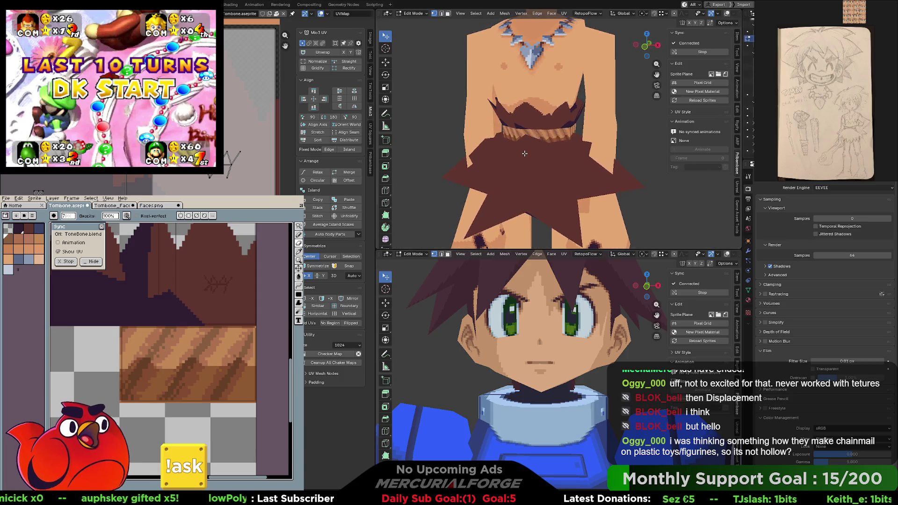
scroll(528, 150, "up", 4)
scroll(528, 150, "down", 2)
scroll(529, 151, "down", 1)
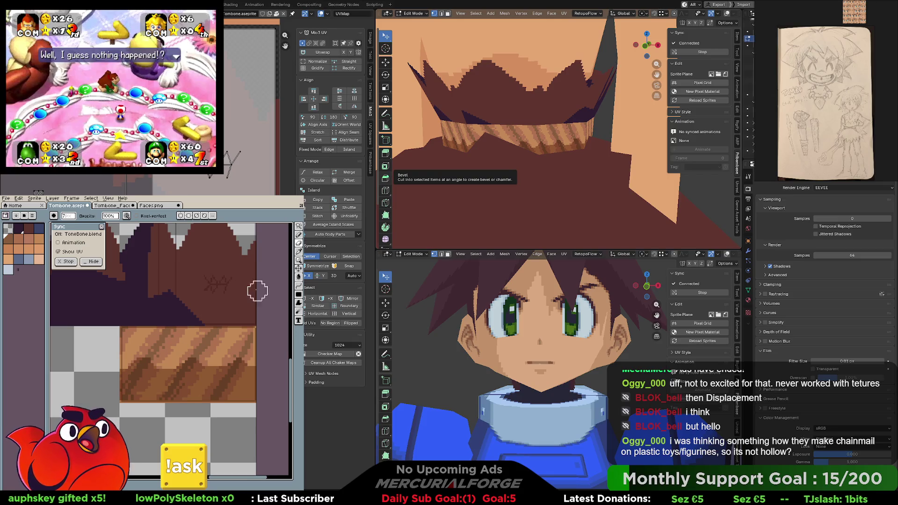
Marquee-select the wood texture block, undoing and redoing once to compare its shading
middle_click_drag(259, 354, 264, 368)
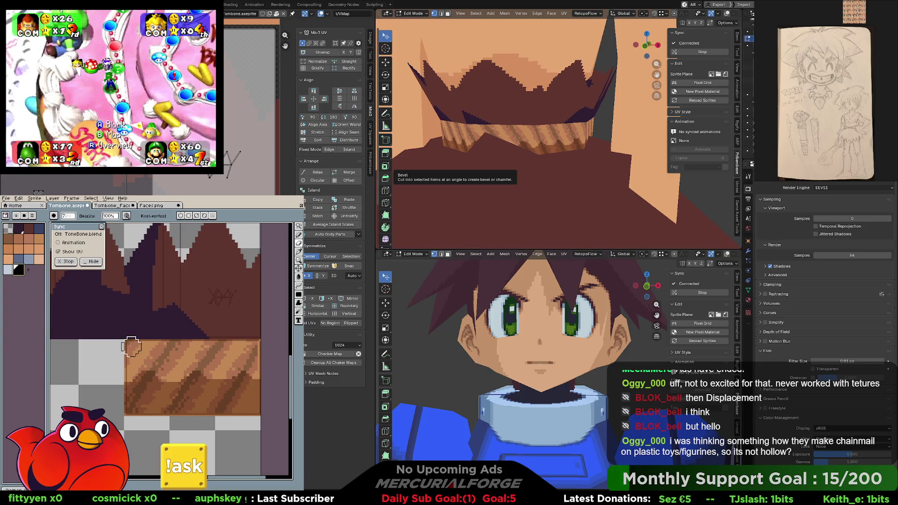
key("m")
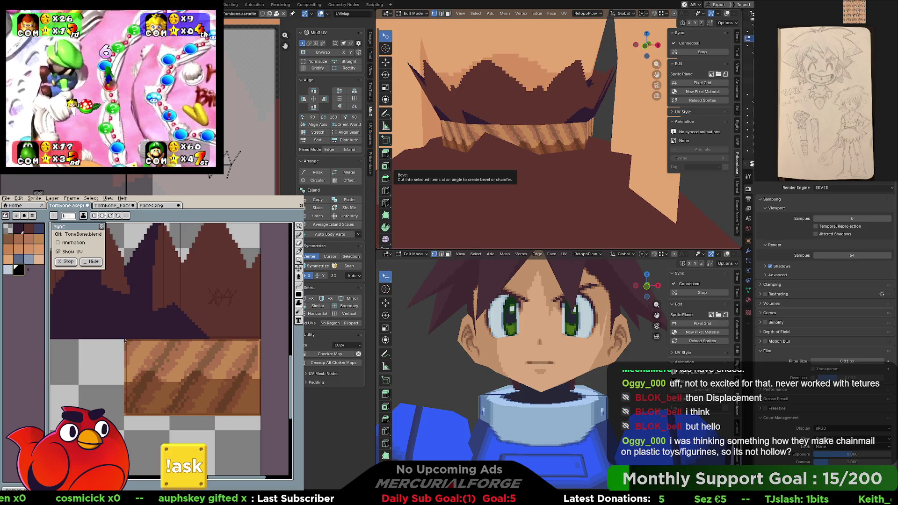
left_click_drag(126, 342, 243, 402)
key("ctrl+z")
key("ctrl+z")
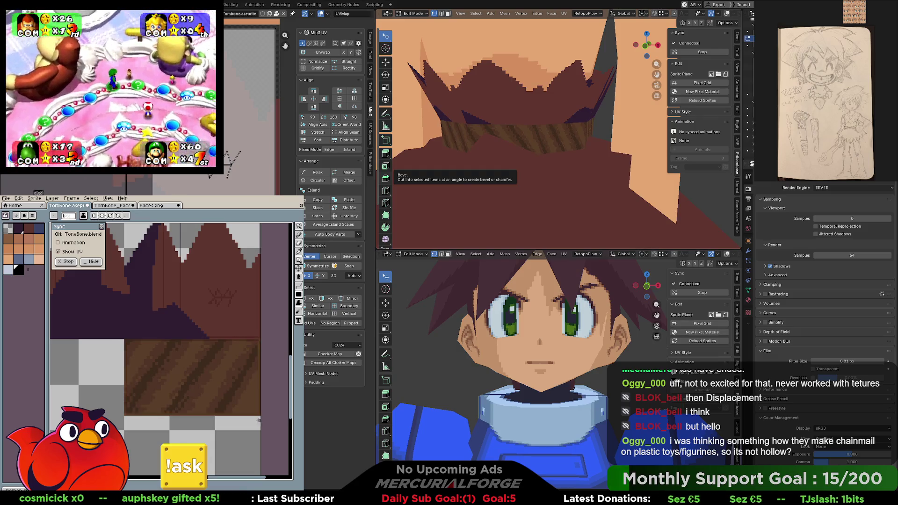
key("ctrl+y")
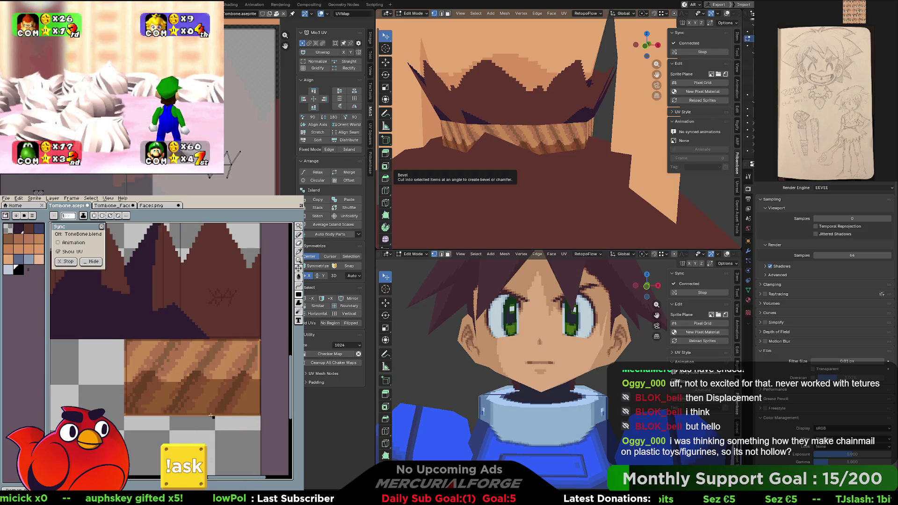
Reselect the whole wood-grain block and fill it solid black
left_click_drag(125, 342, 260, 414)
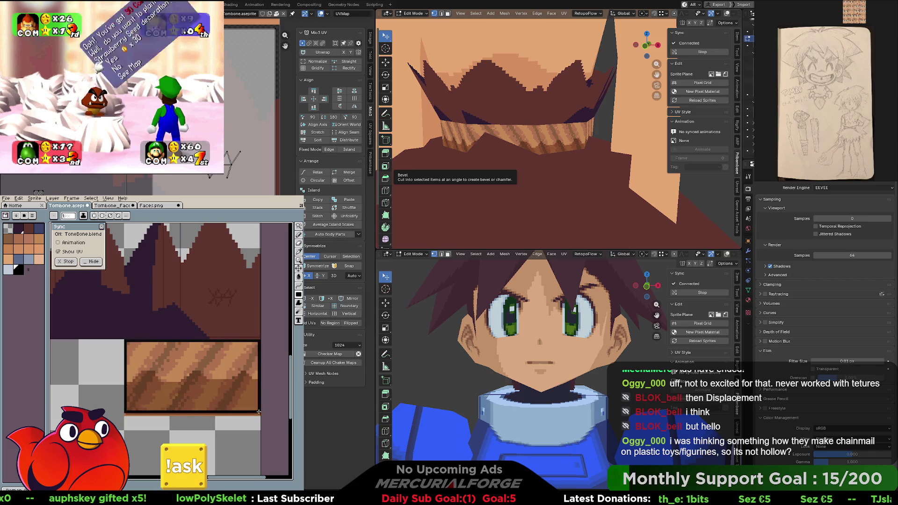
key("f")
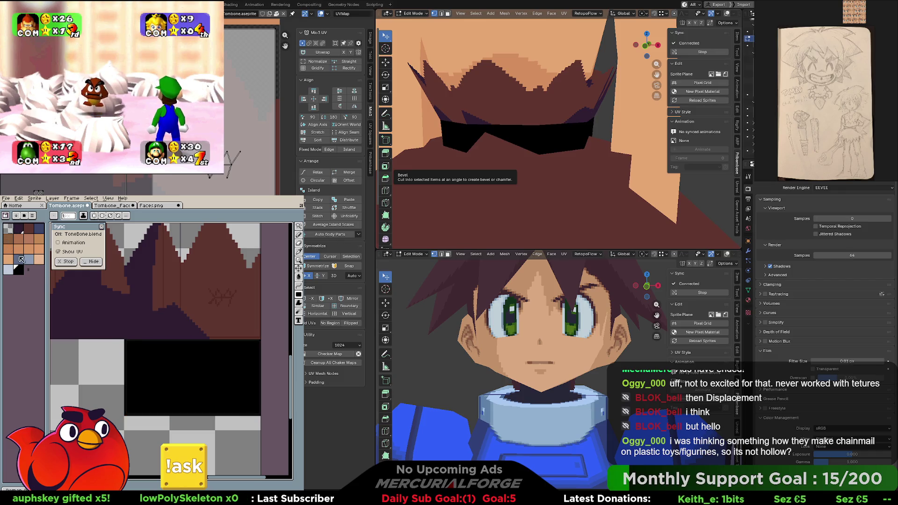
Swap to red and refill the block, undo/redo to compare with the grain, then bring up Layer Properties
key("x")
key("f")
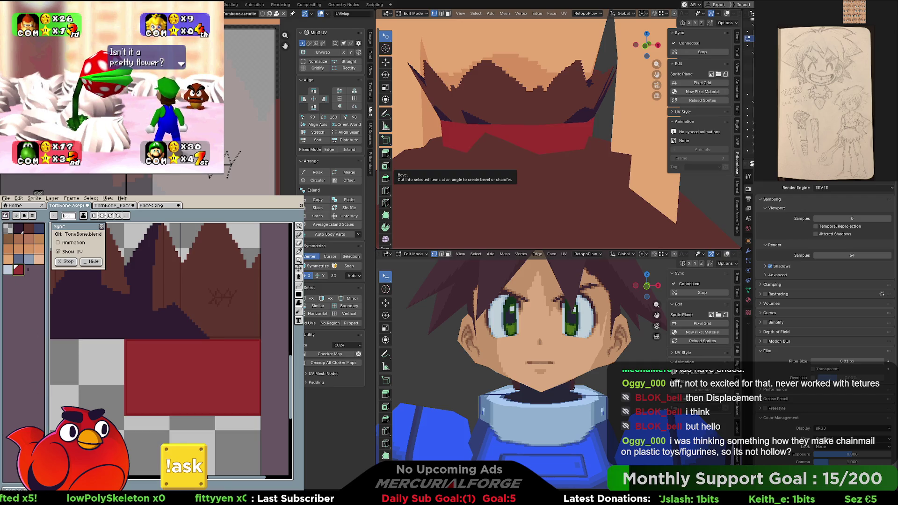
key("ctrl+z")
key("ctrl+y")
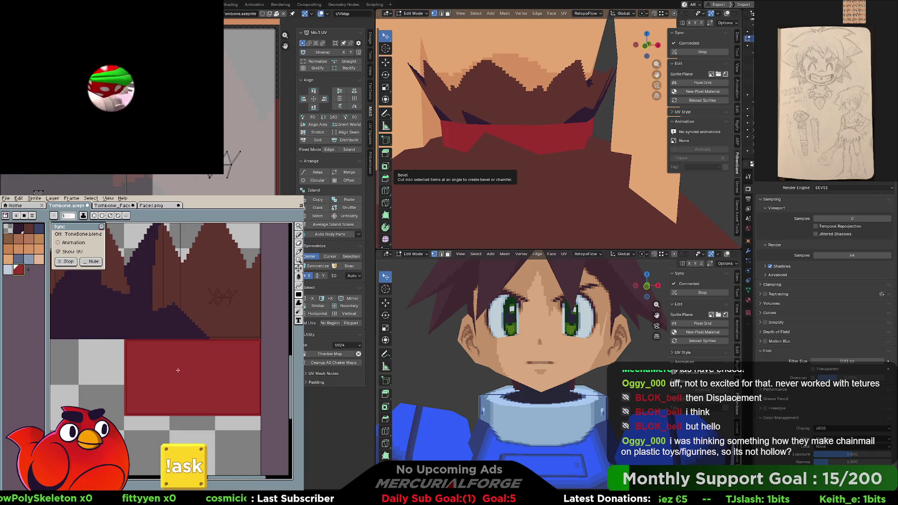
middle_click_drag(179, 370, 166, 374)
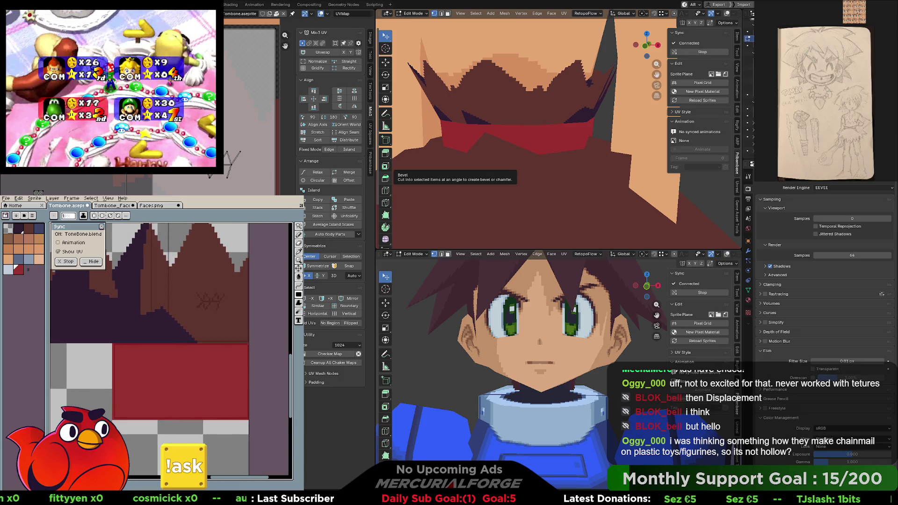
key("shift+p")
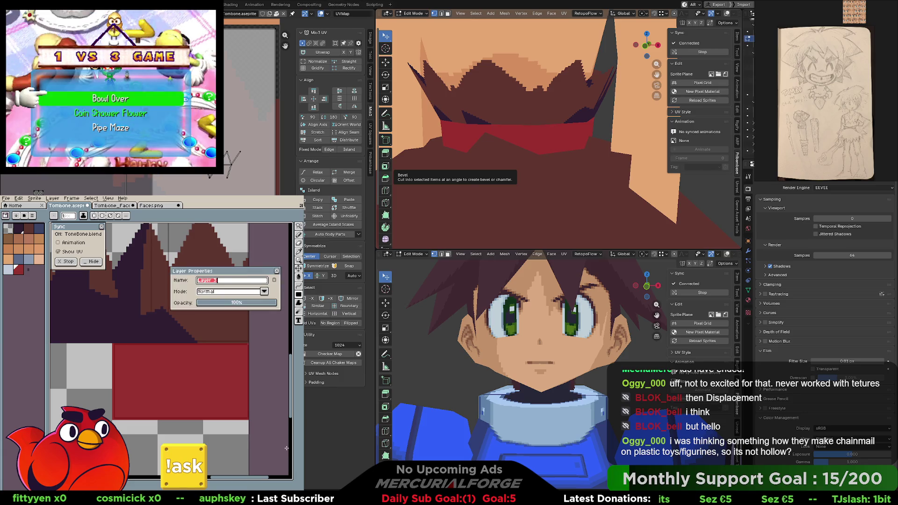
Try Darken, Multiply and Color Burn blend modes on the red layer over the wood grain
left_click(228, 292)
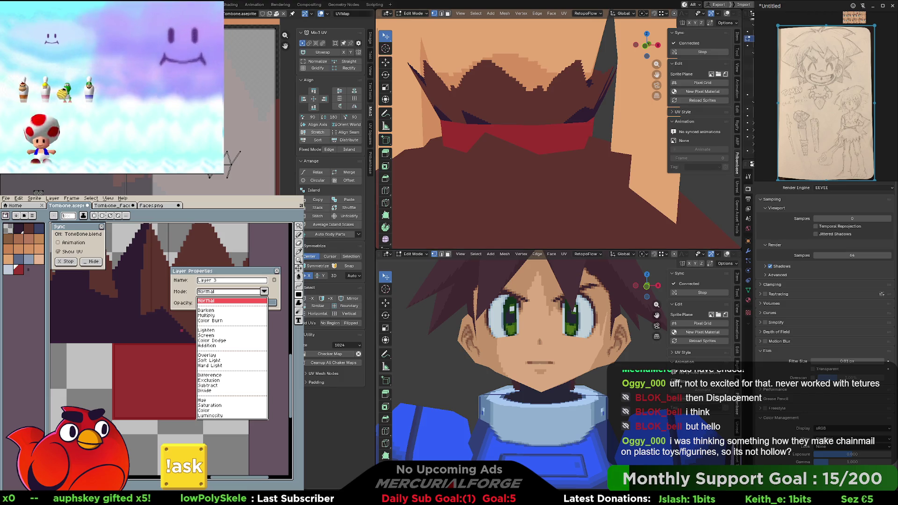
left_click(211, 310)
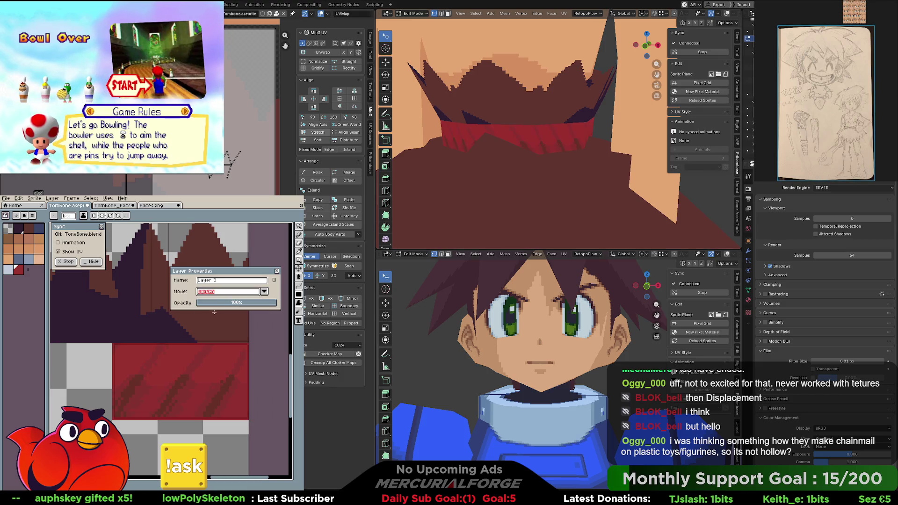
left_click(257, 294)
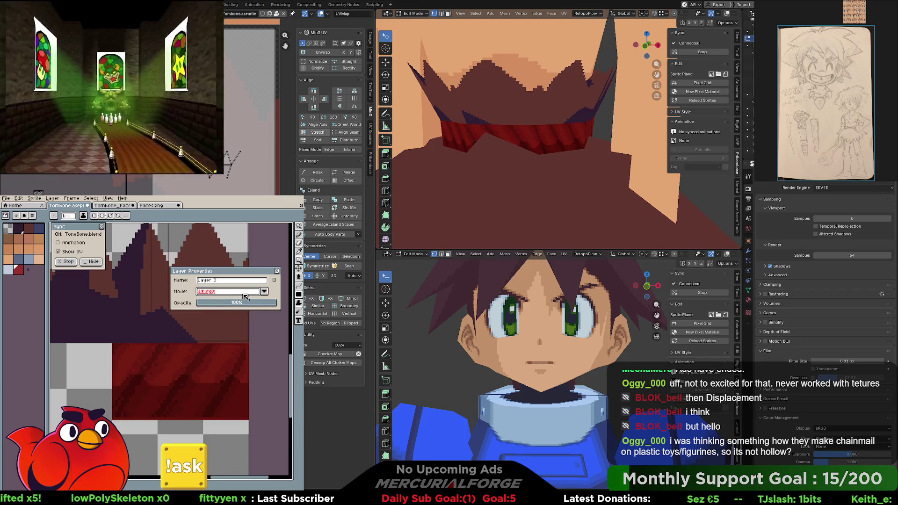
scroll(247, 295, "down", 1)
left_click(265, 292)
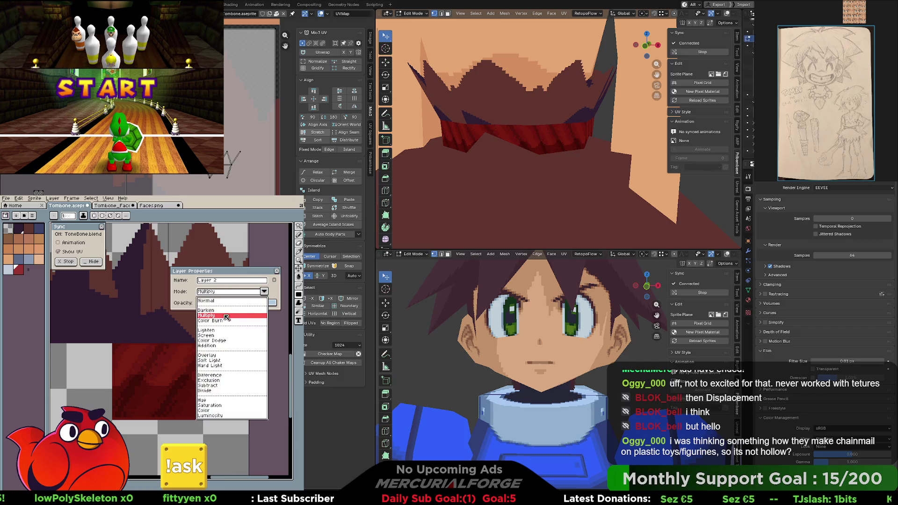
left_click(218, 320)
left_click(264, 292)
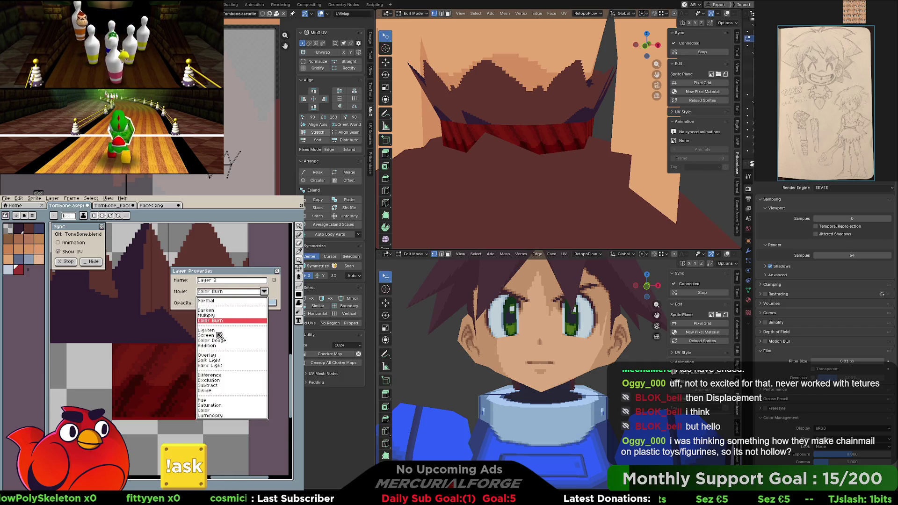
left_click(265, 292)
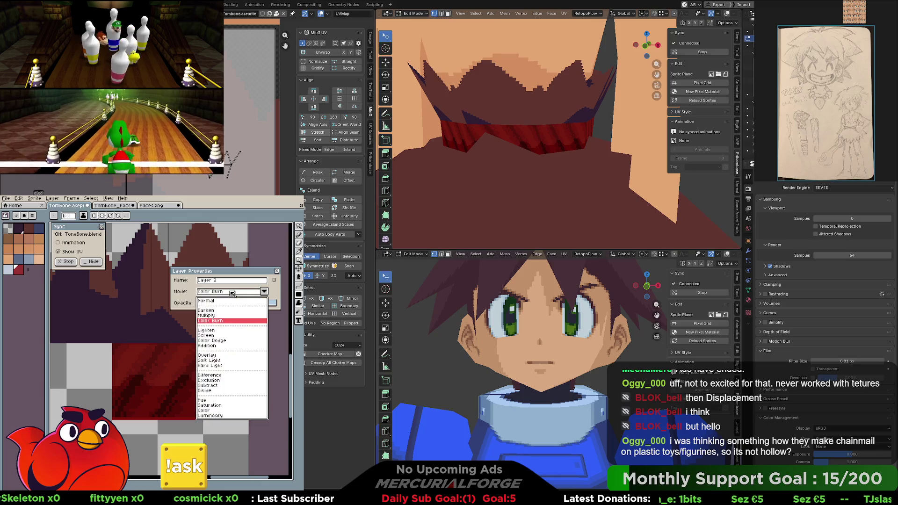
left_click(265, 292)
left_click(265, 292)
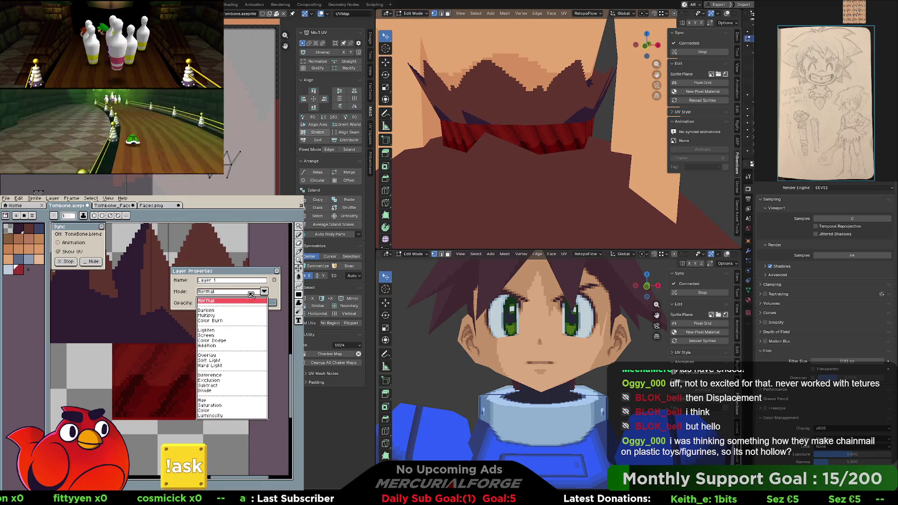
left_click(264, 292)
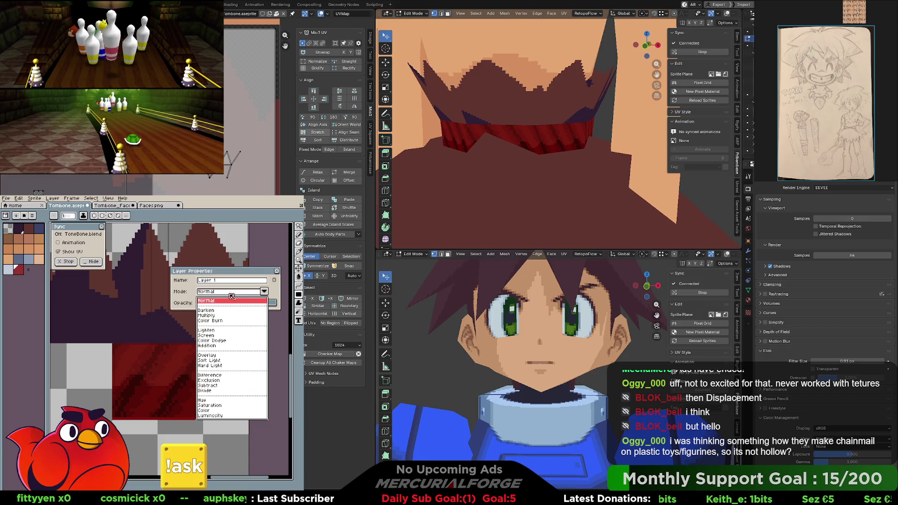
left_click(207, 310)
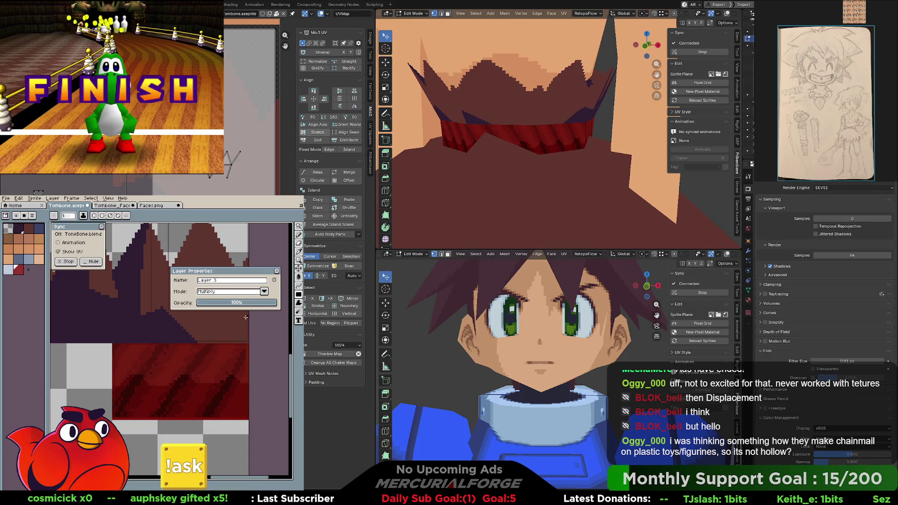
Step through Screen and Lighten previews and settle the layer on Lighten mode
left_click(265, 292)
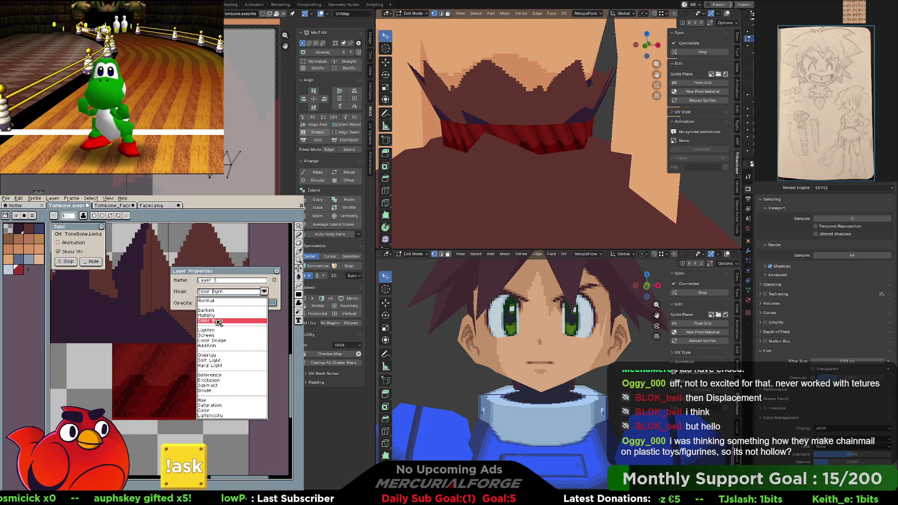
key("Down")
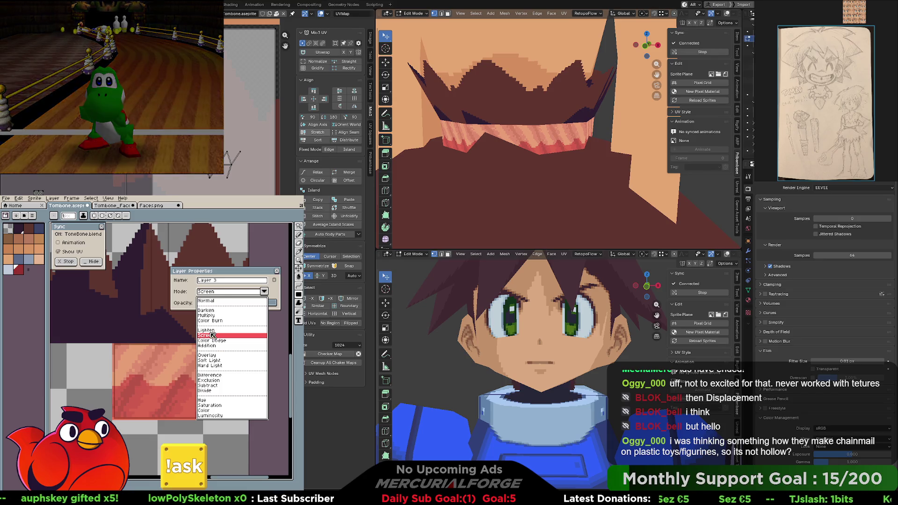
key("Down")
key("Up")
key("Up")
key("Down")
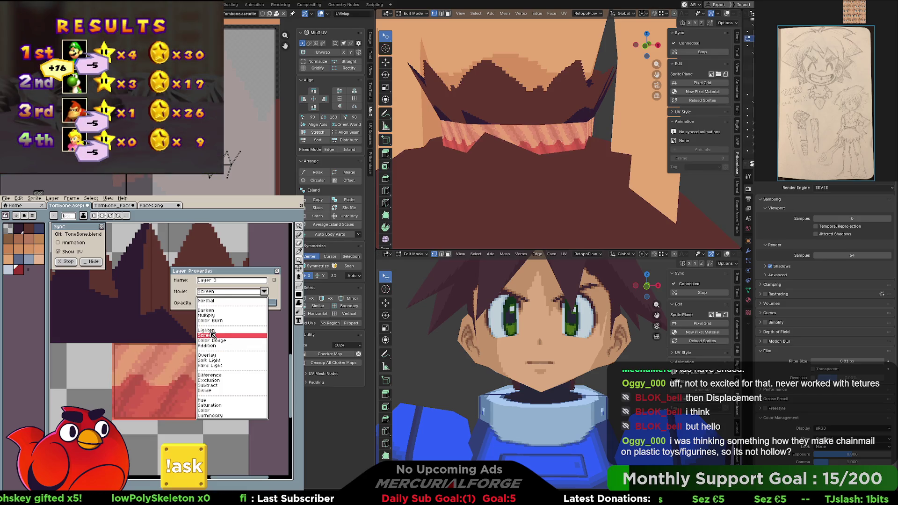
key("Up")
key("Down")
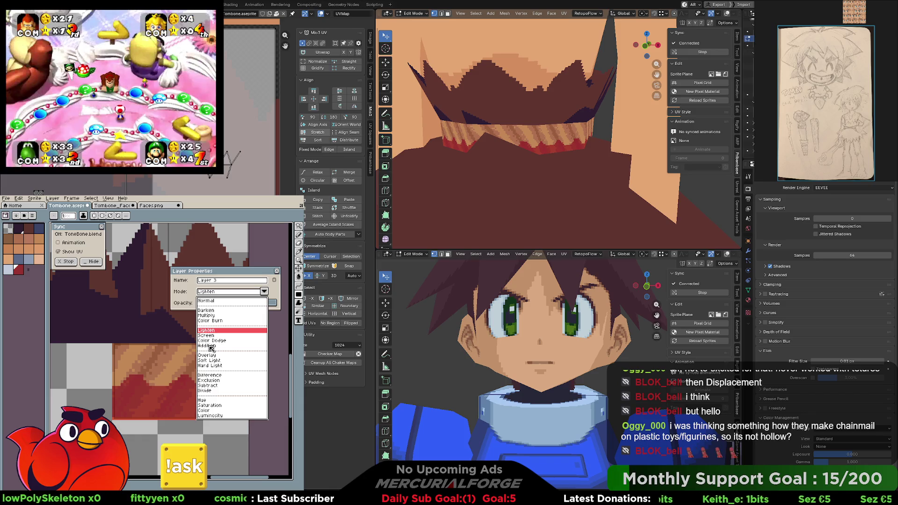
left_click(216, 332)
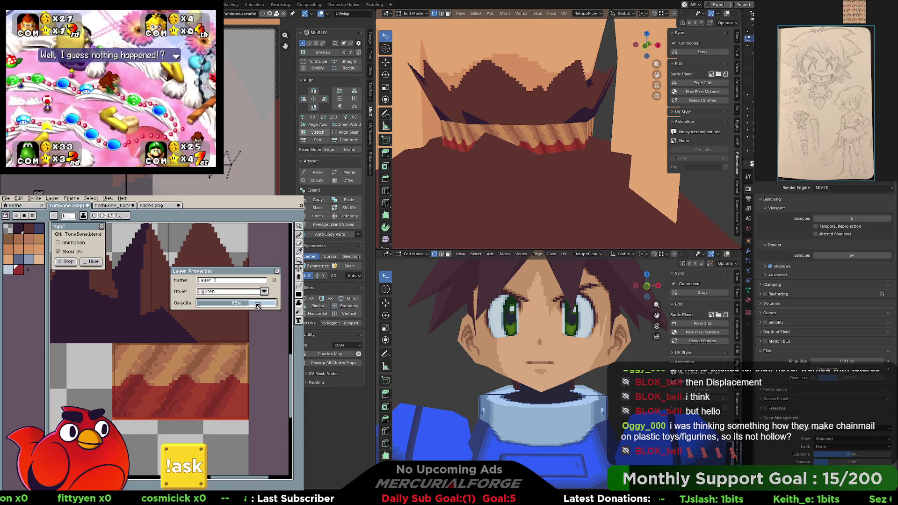
Set the red Lighten layer just under full opacity, then move to Layer 2's properties
left_click_drag(211, 304, 262, 305)
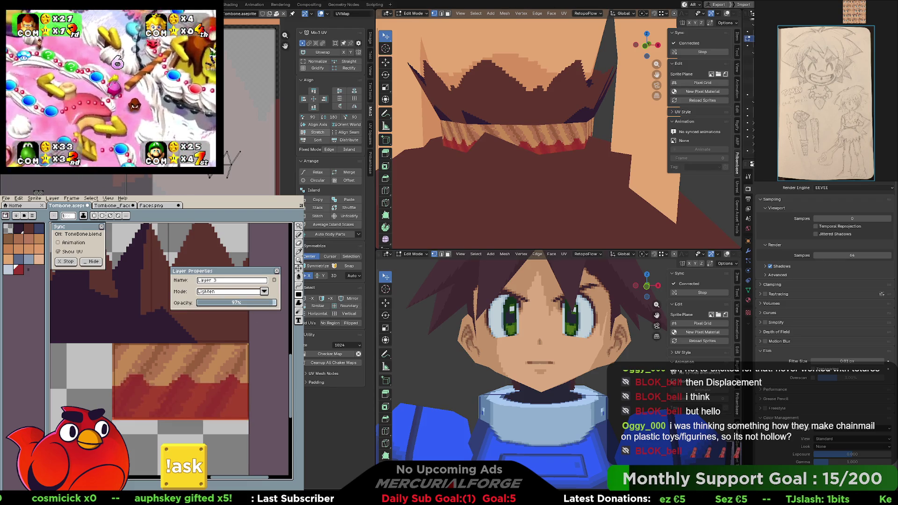
key("alt+Down")
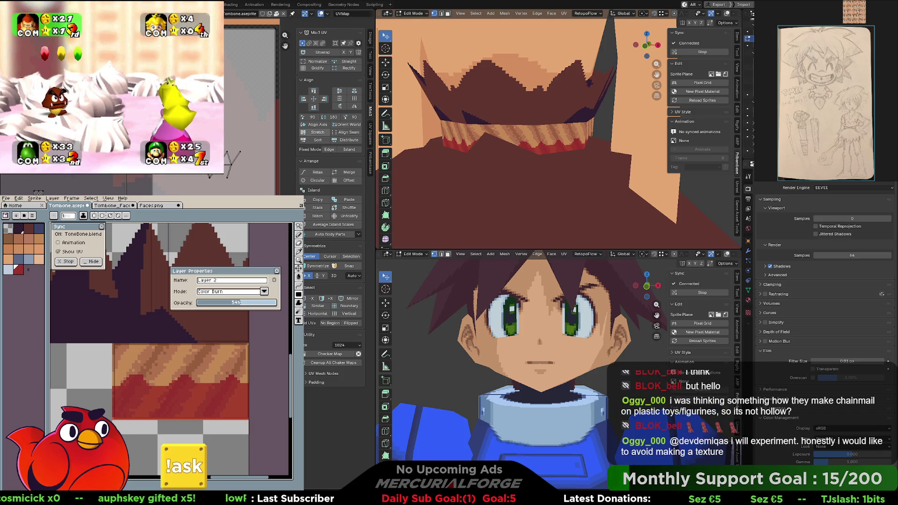
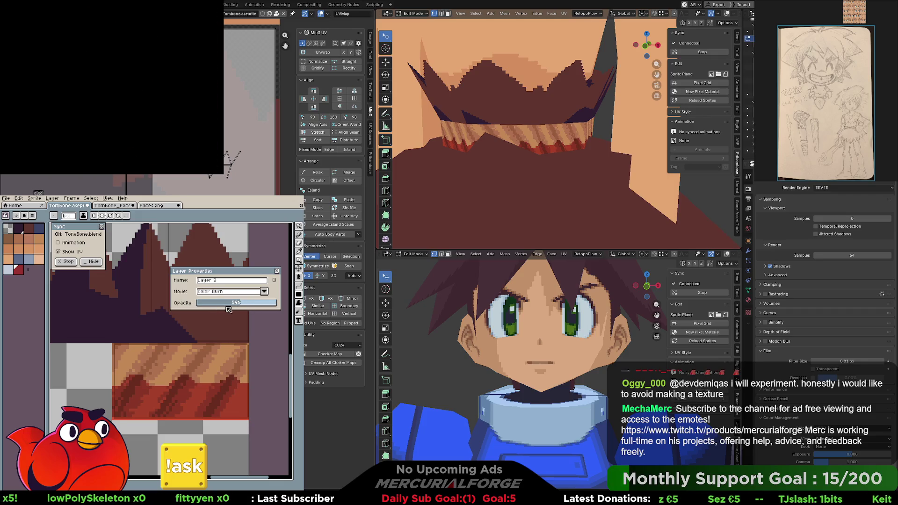
Lower the Color Burn overlay layer to about 55% opacity, lightening the band texture
mouse_move(228, 310)
left_mouse_down()
mouse_move(220, 307)
mouse_move(232, 307)
left_mouse_up()
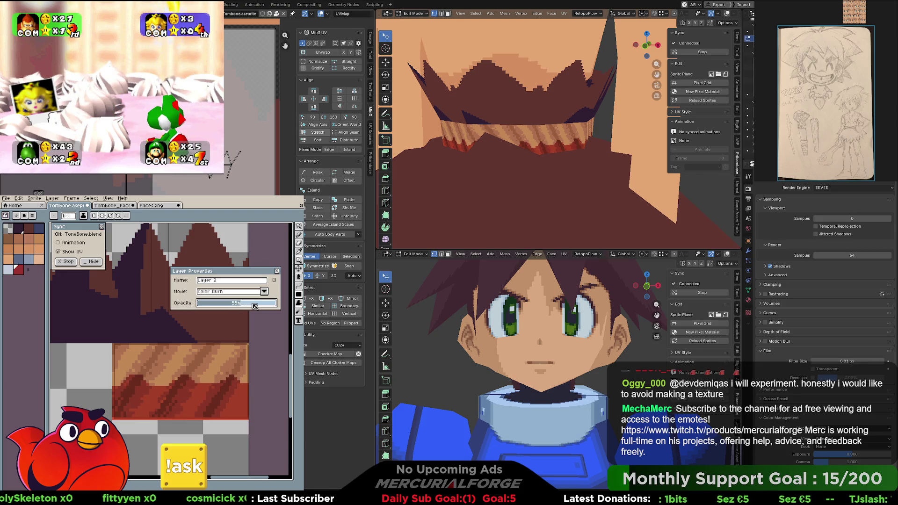
left_click(276, 271)
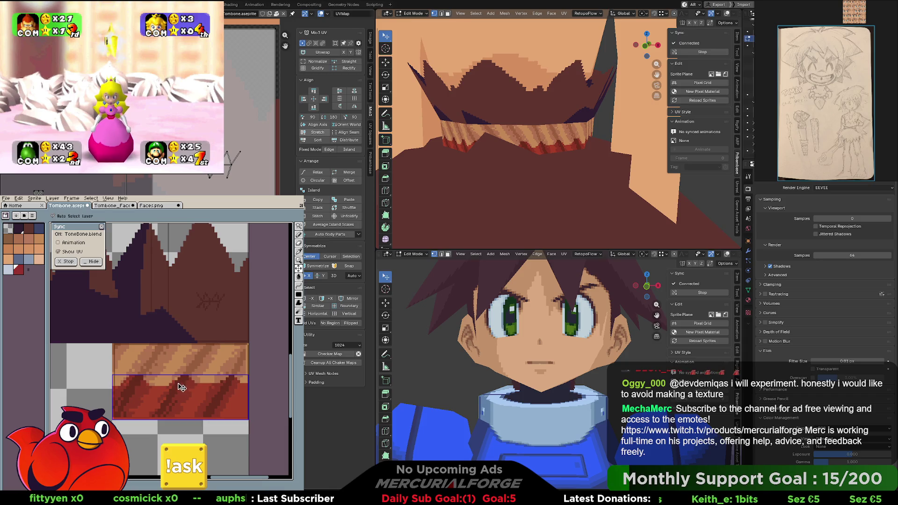
key("ctrl+u")
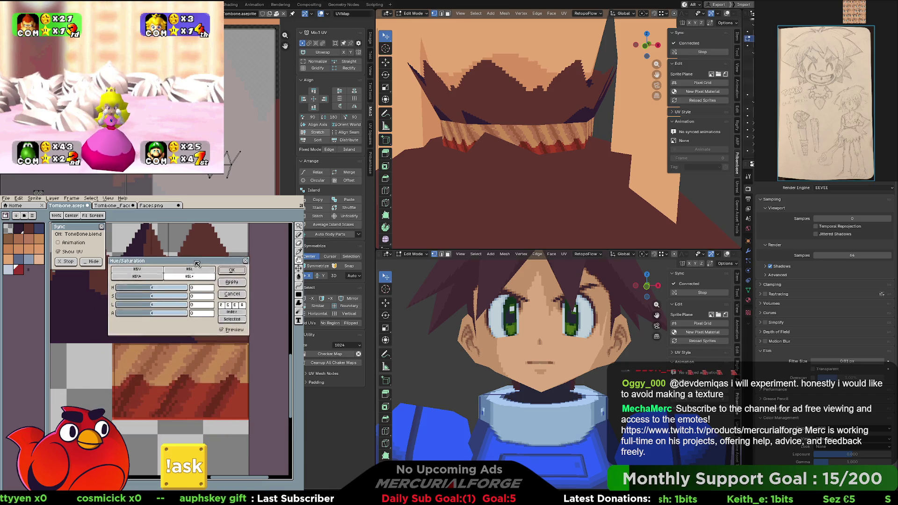
Preview a yellow-green hue shift on the band and cancel it, keeping the original colours
left_click_drag(170, 367, 198, 260)
left_click_drag(157, 286, 157, 286)
left_click(236, 291)
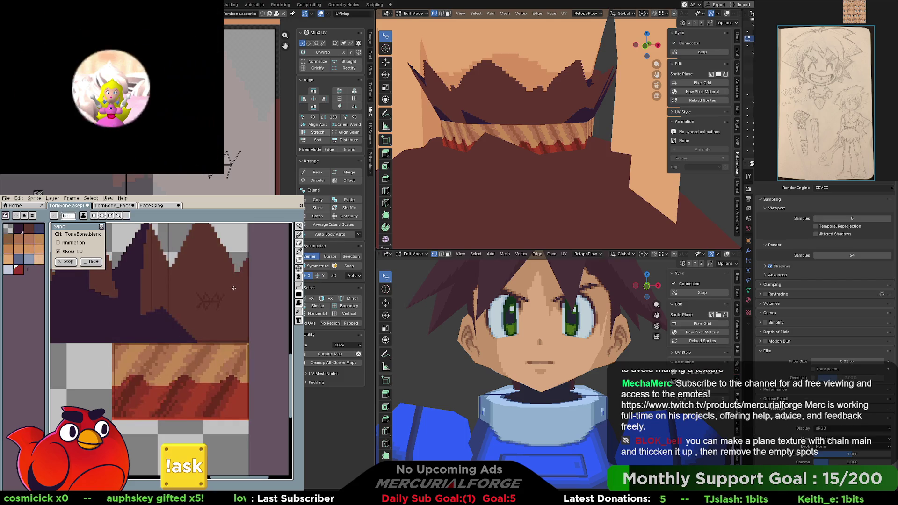
left_click(53, 198)
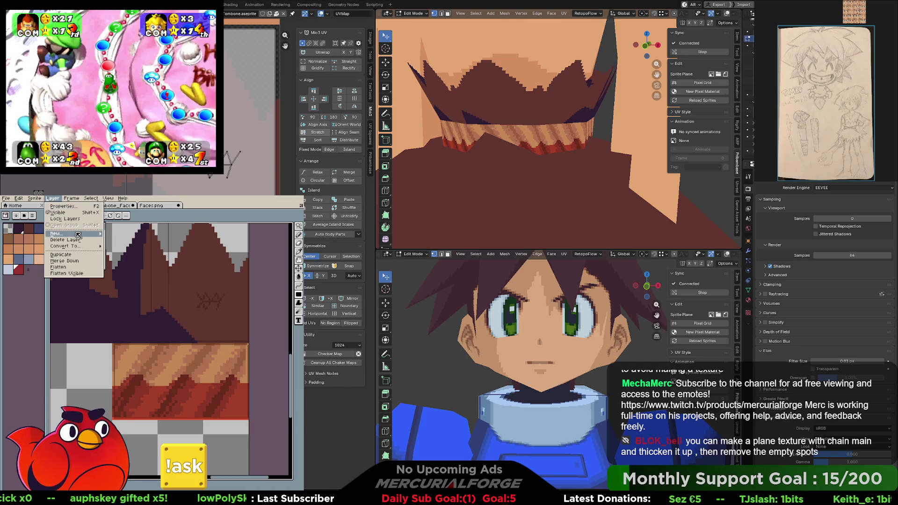
mouse_move(43, 213)
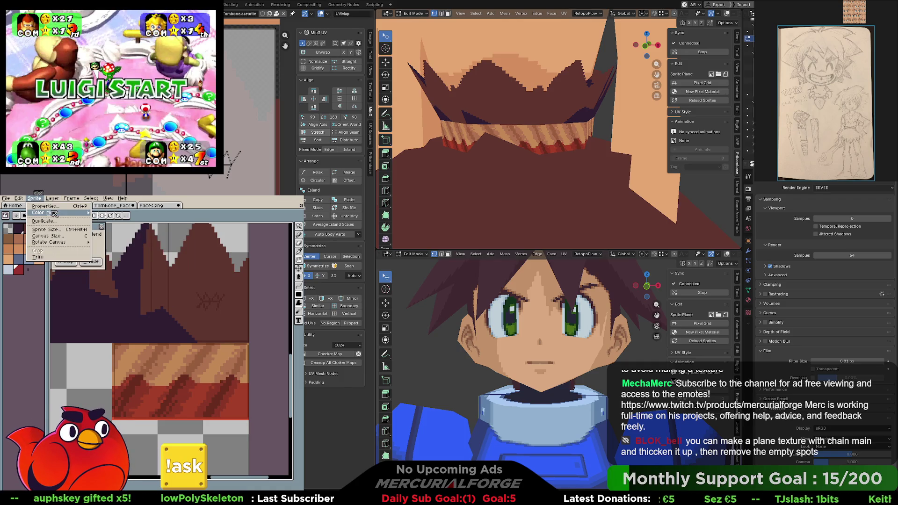
left_click(117, 215)
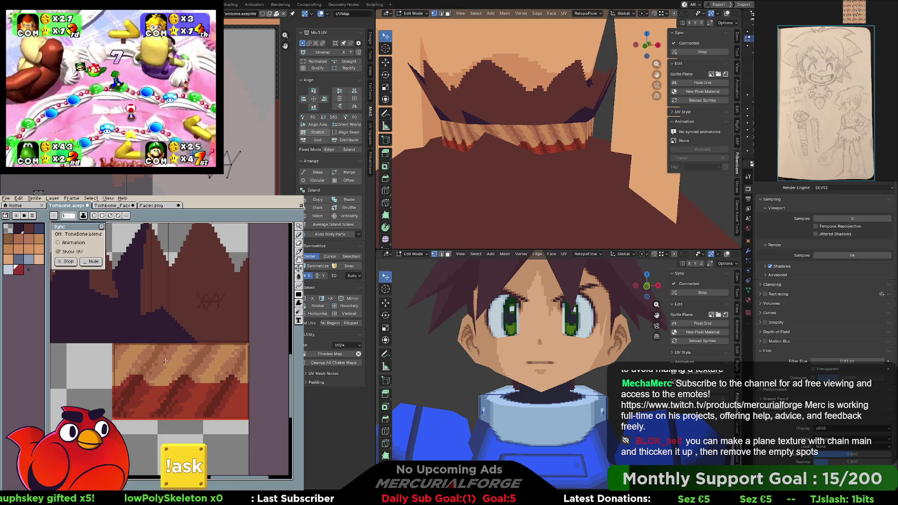
Recolour the red lower band to brown with a Hue/Saturation shift and apply it
key("ctrl+u")
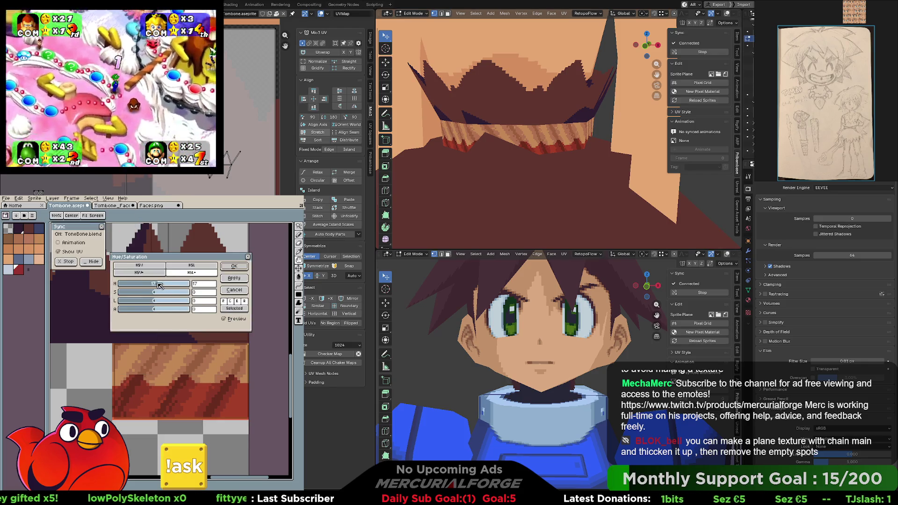
left_click_drag(155, 284, 169, 286)
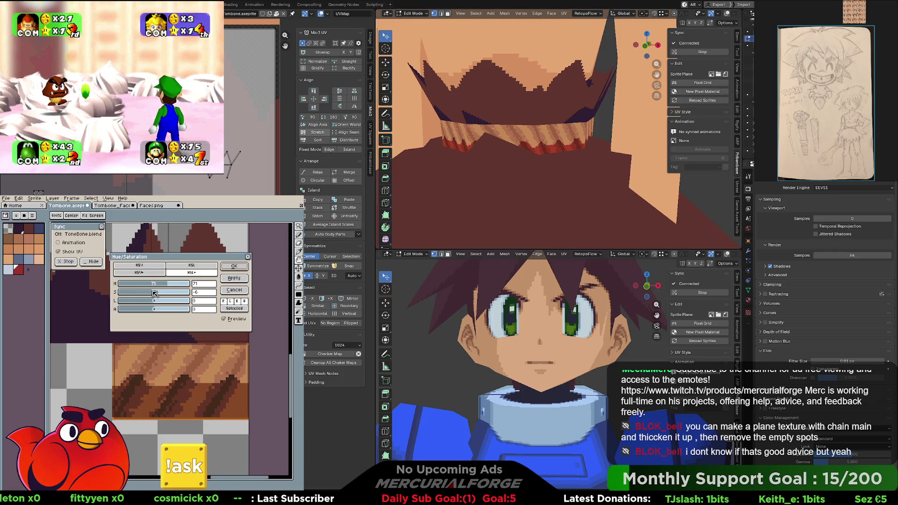
left_click(234, 266)
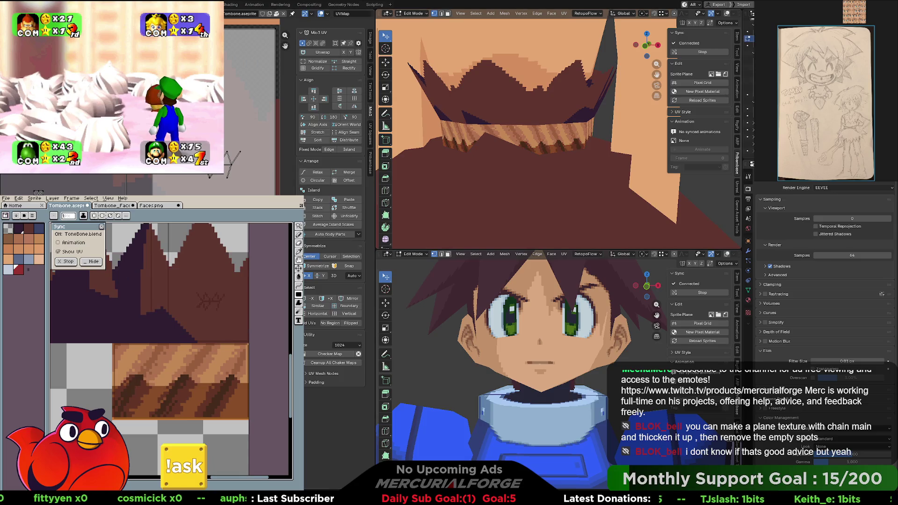
scroll(527, 126, "down", 5)
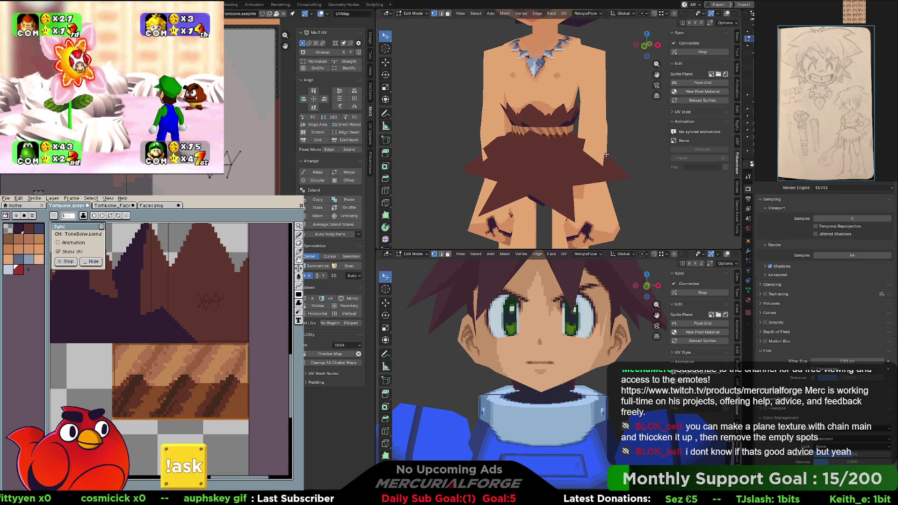
Reduce the overlay layer's opacity from 30% to about 27% to soften the stripes
middle_click_drag(577, 145, 561, 146)
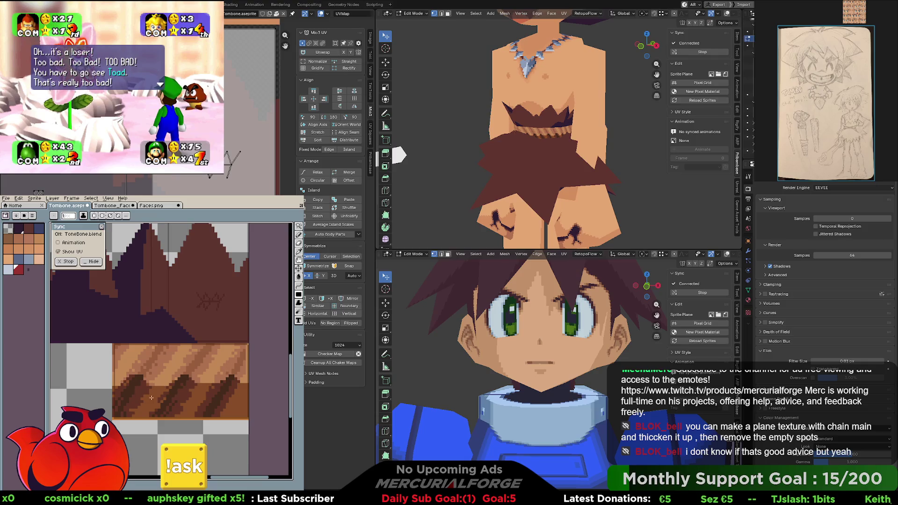
scroll(129, 473, "up", 1)
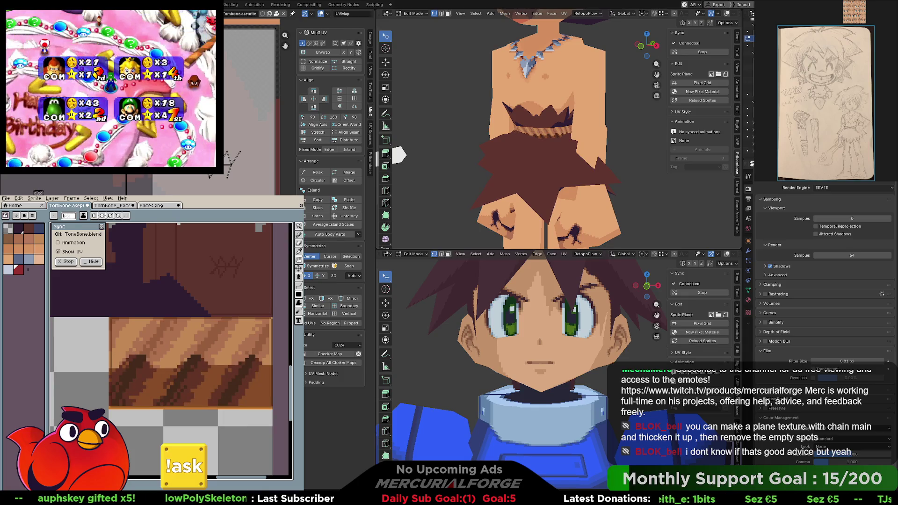
key("shift+p")
left_click_drag(225, 303, 240, 305)
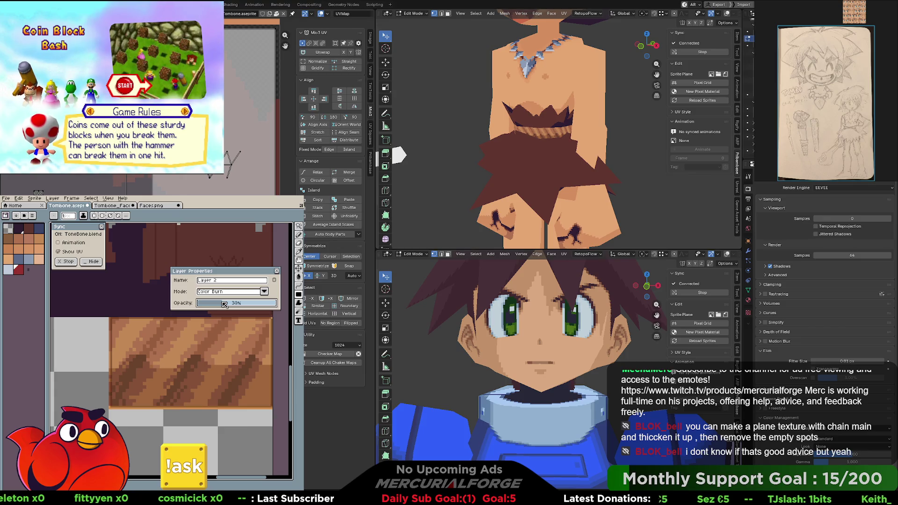
left_click_drag(223, 303, 234, 299)
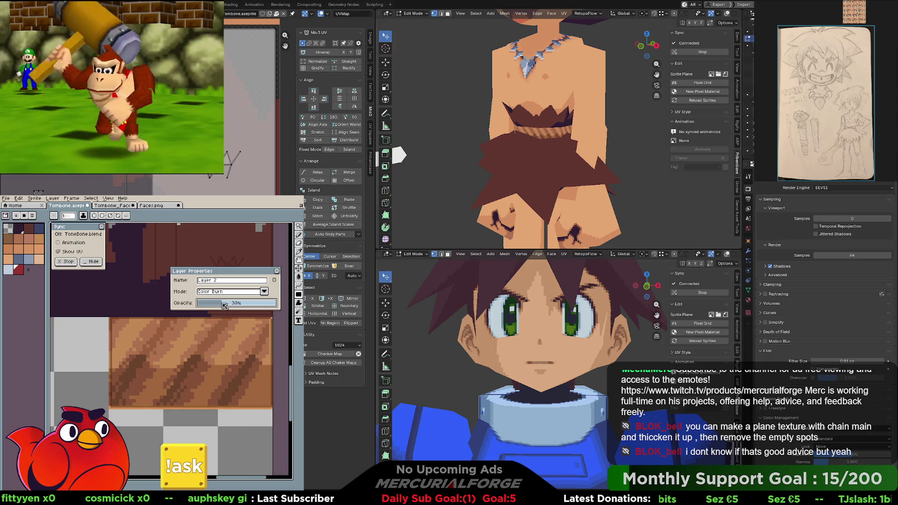
key("Return")
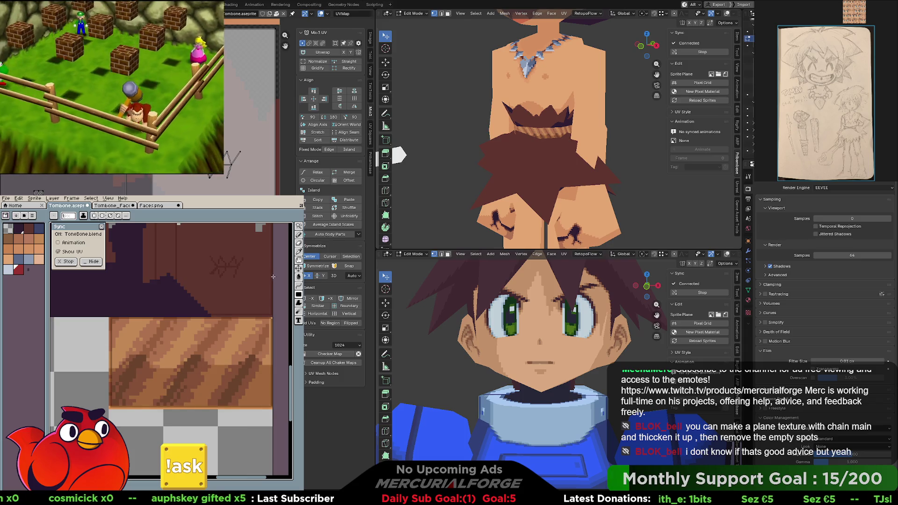
middle_click_drag(176, 330, 168, 340)
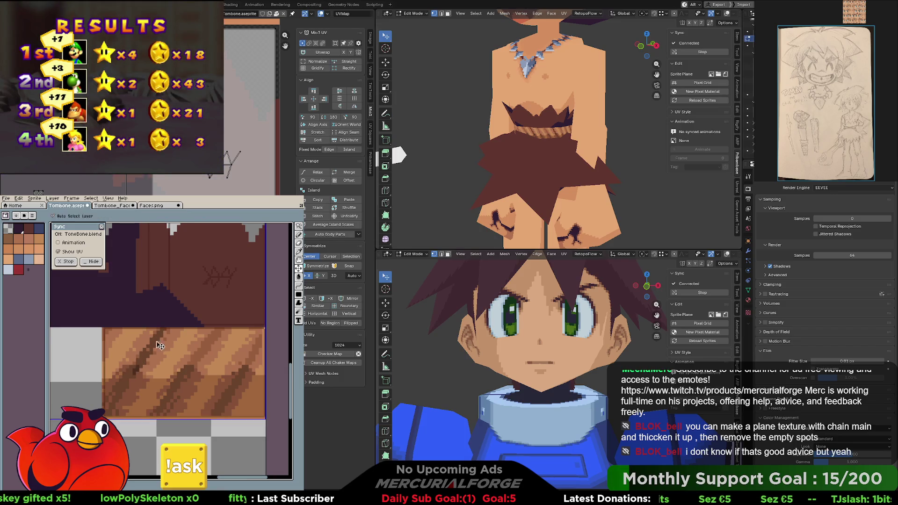
Undo the earlier dark stroke and paint a new dark diagonal stripe across the wood band
key("ctrl+z")
key("v")
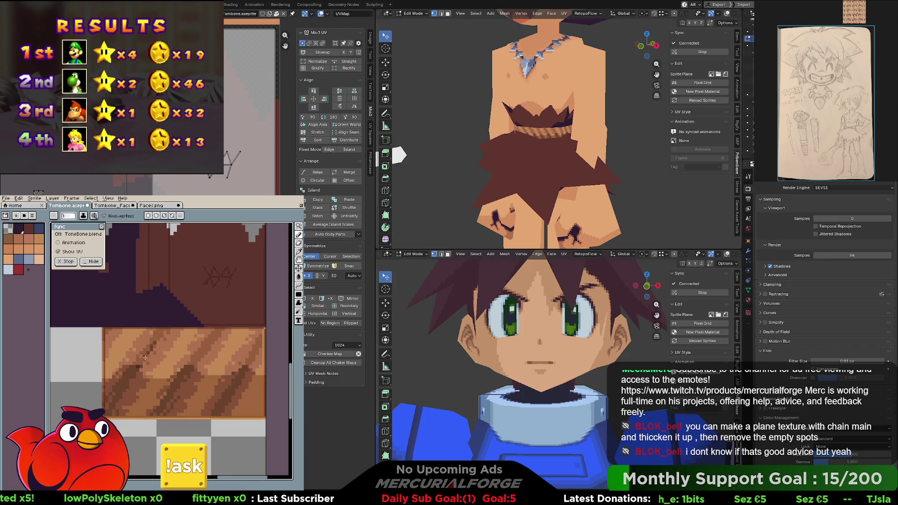
key("v")
key("b")
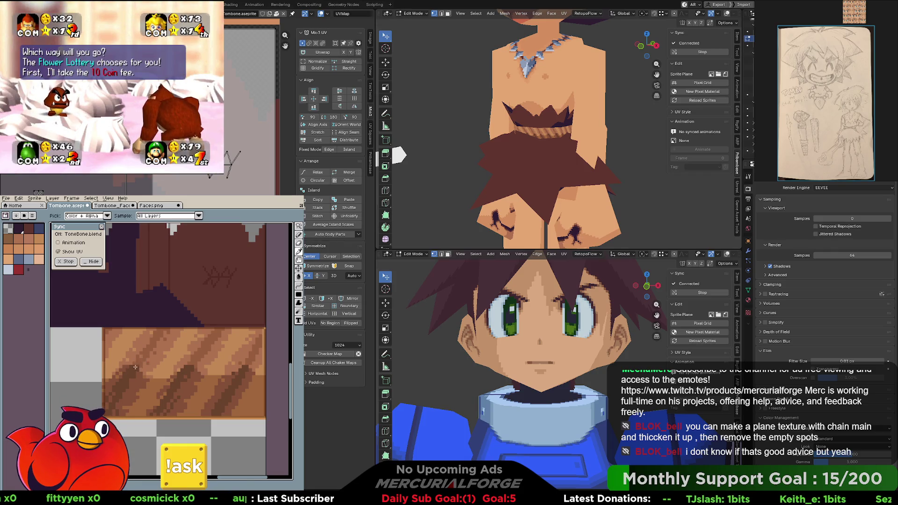
left_click_drag(162, 329, 141, 359)
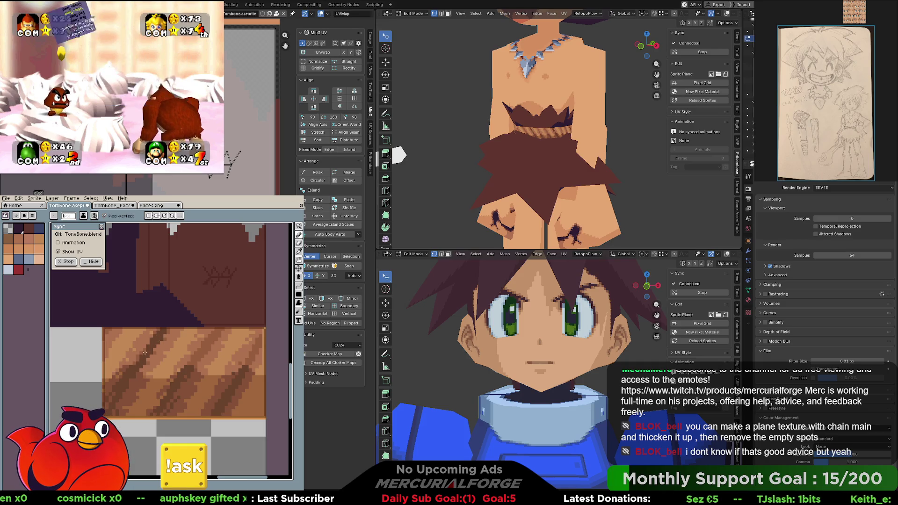
key("v")
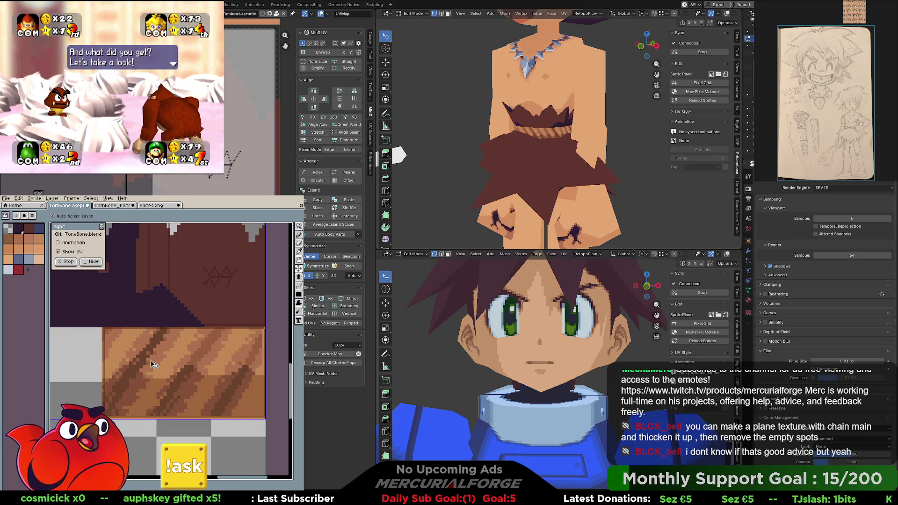
key("b")
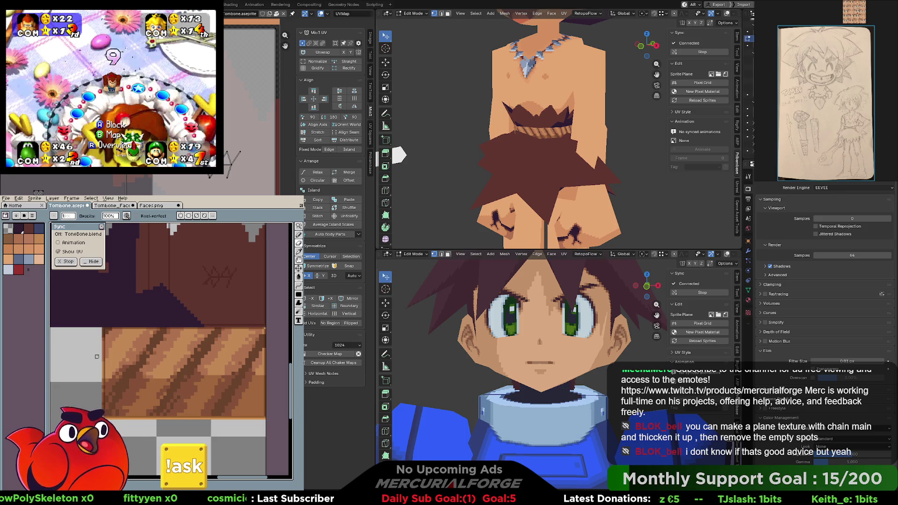
Sample a brown from the wood texture with a 1 px pencil for the stripes
key("e")
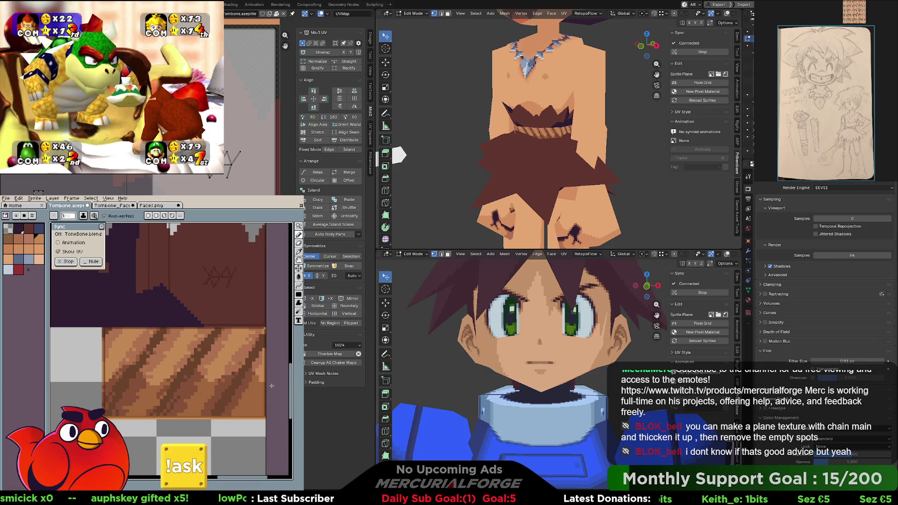
key("i")
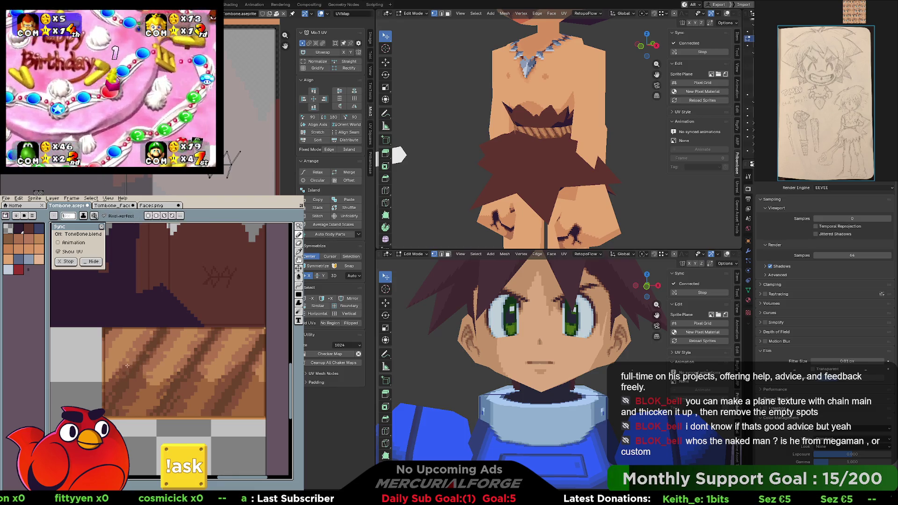
key("alt")
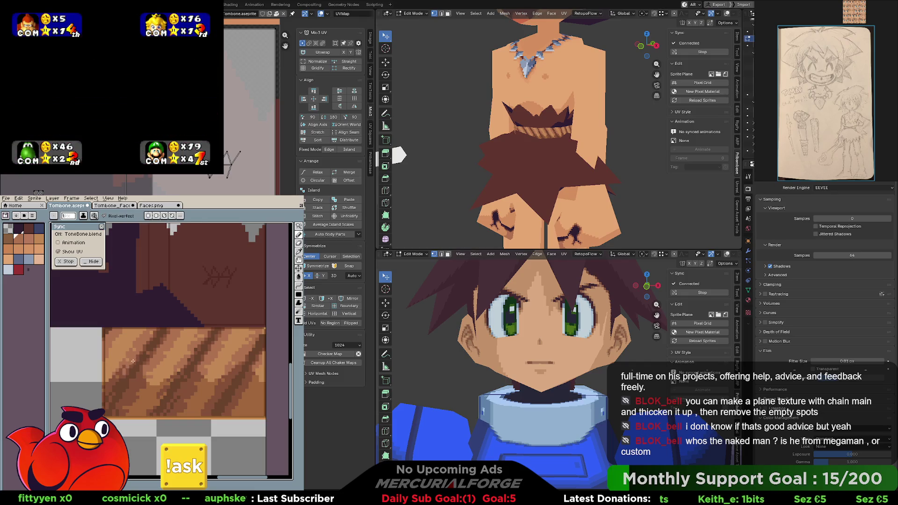
left_click(127, 366, "alt")
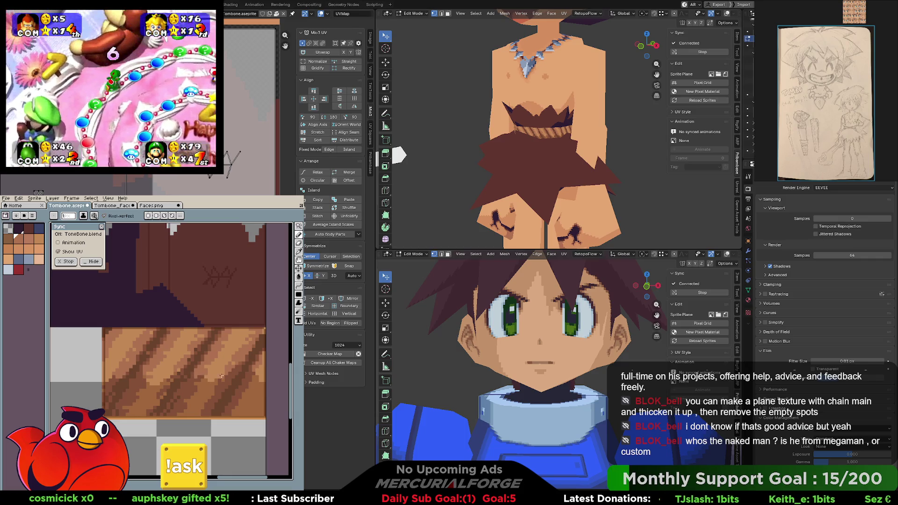
key("alt")
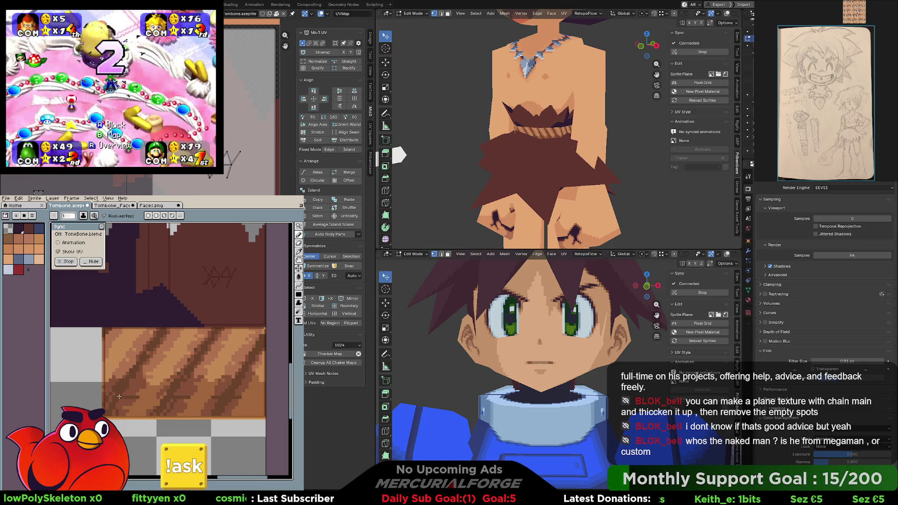
Paint diagonal light and dark stripes on the band with the Pencil, panning as needed
key("g")
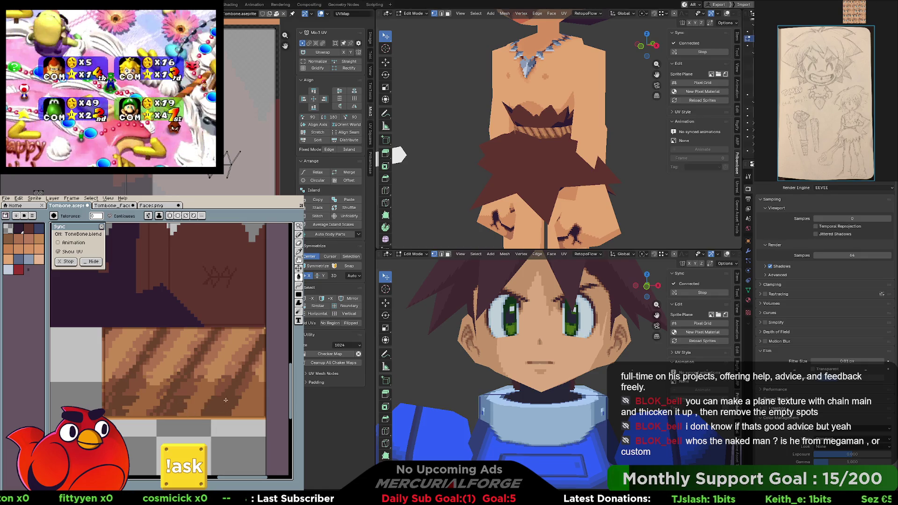
key("b")
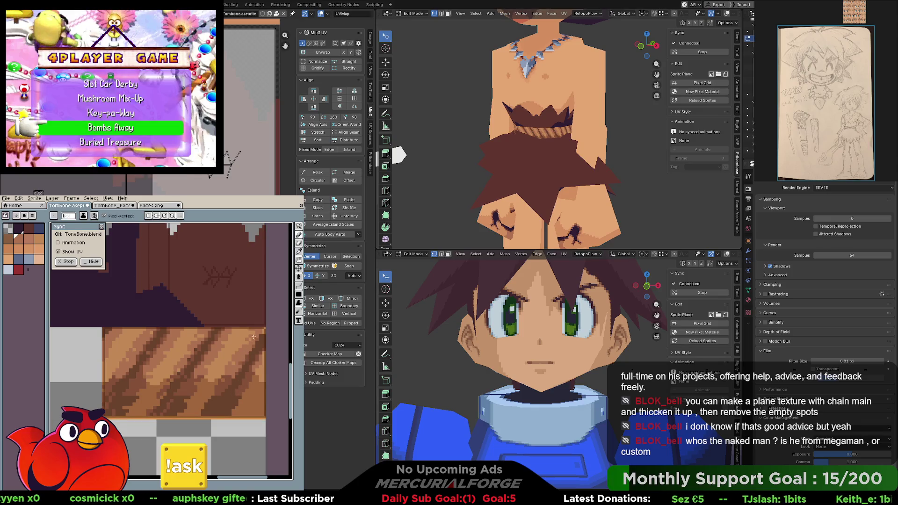
key("h")
left_click_drag(247, 349, 241, 357)
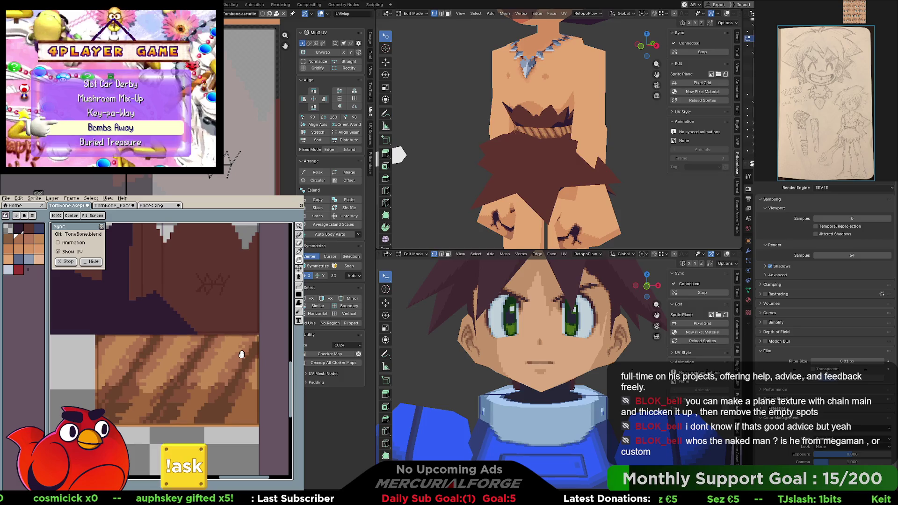
key("b")
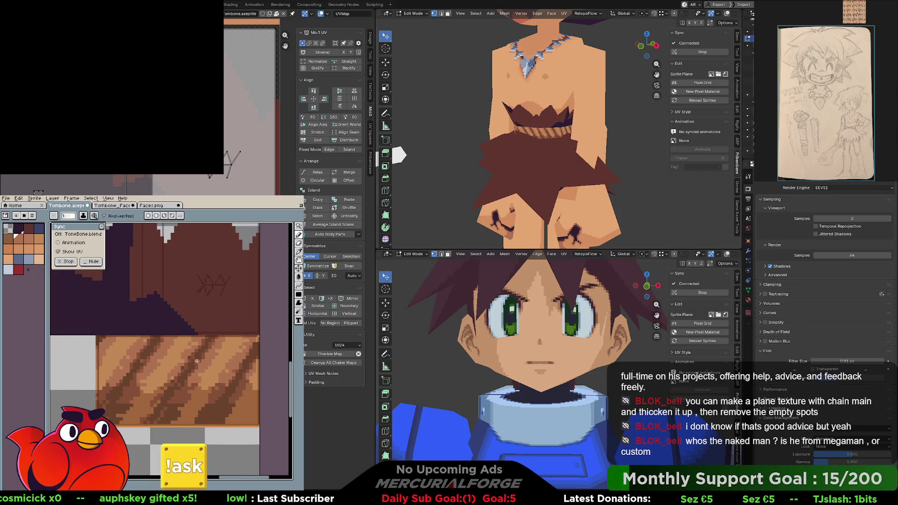
scroll(648, 46, "down", 5)
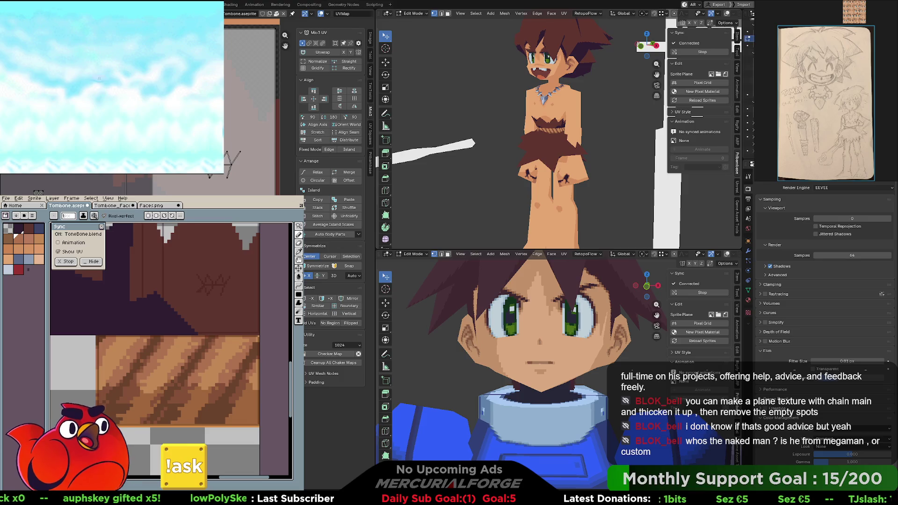
left_click_drag(647, 46, 587, 138)
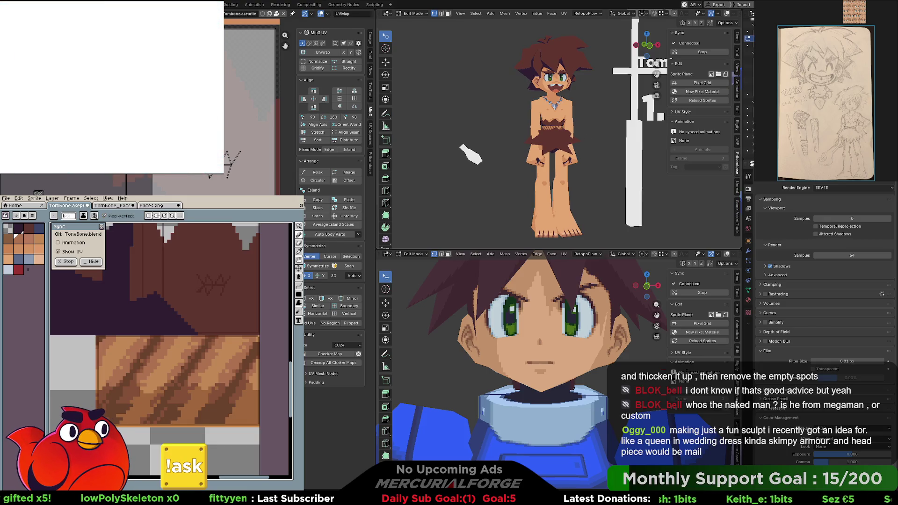
scroll(225, 390, "up", 1)
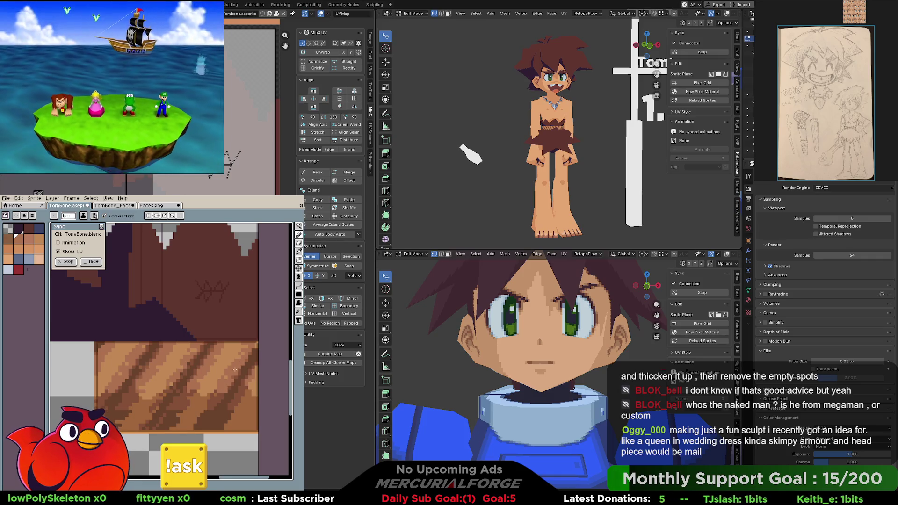
scroll(245, 349, "up", 1)
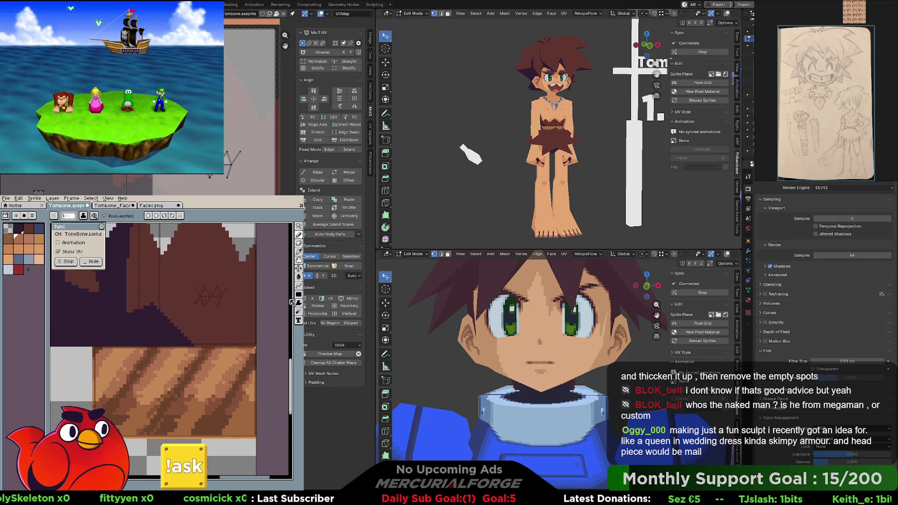
key("i")
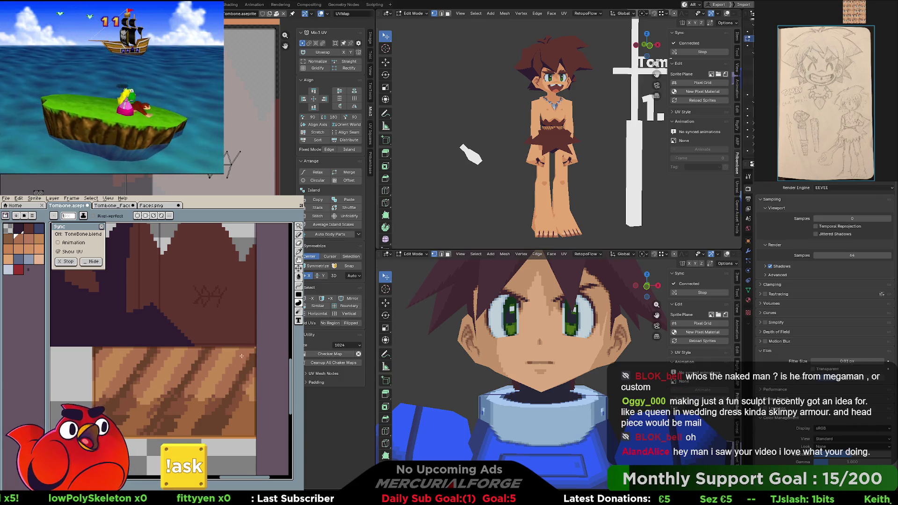
scroll(250, 347, "down", 1)
key("i")
key("v")
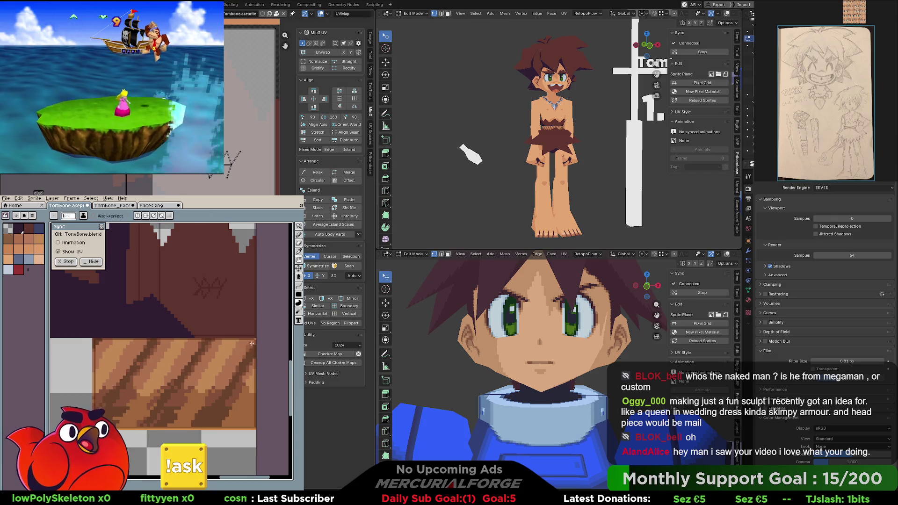
key("b")
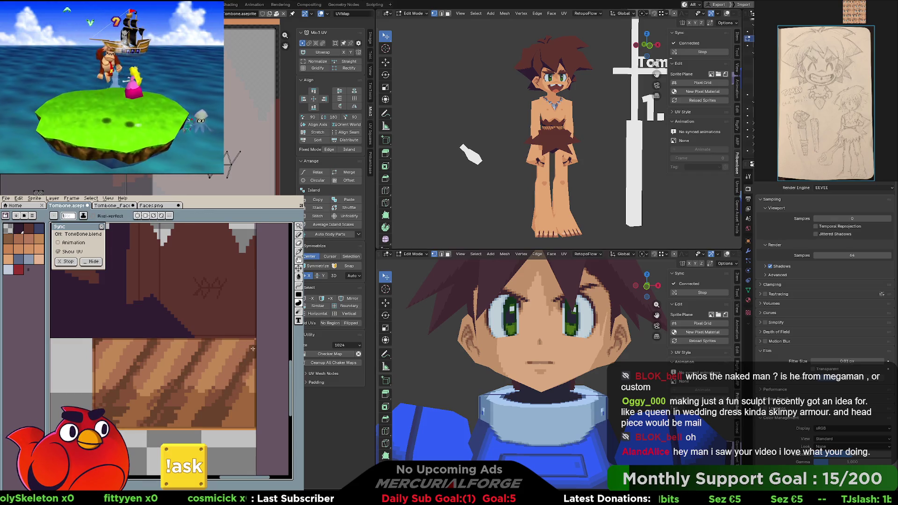
middle_click_drag(229, 394, 236, 383)
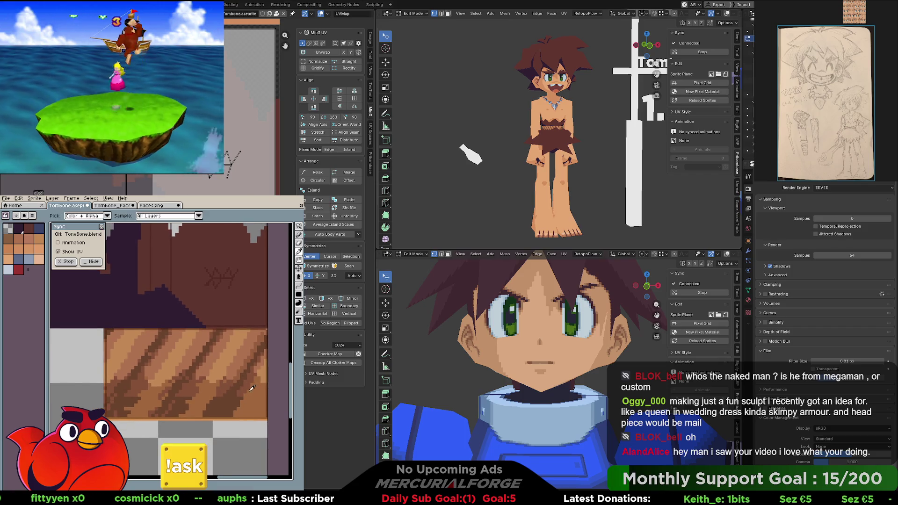
key("b")
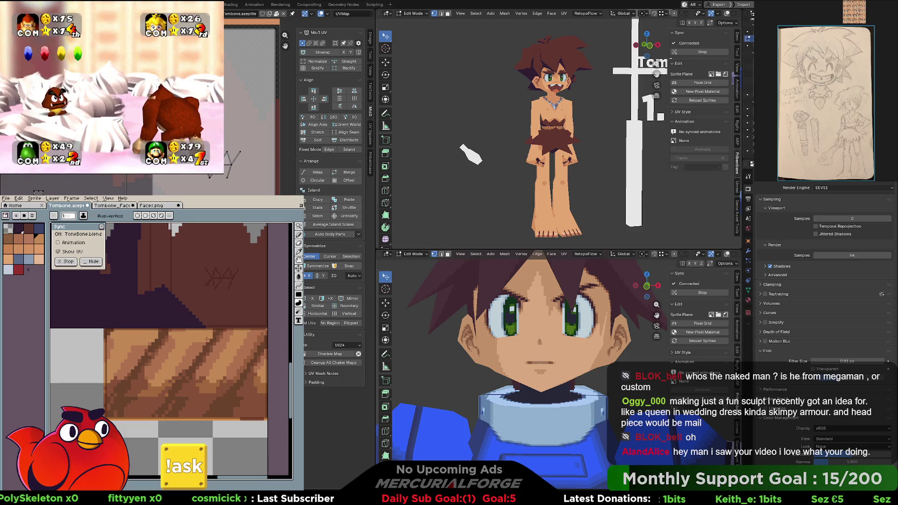
key("space")
left_click_drag(226, 342, 154, 366)
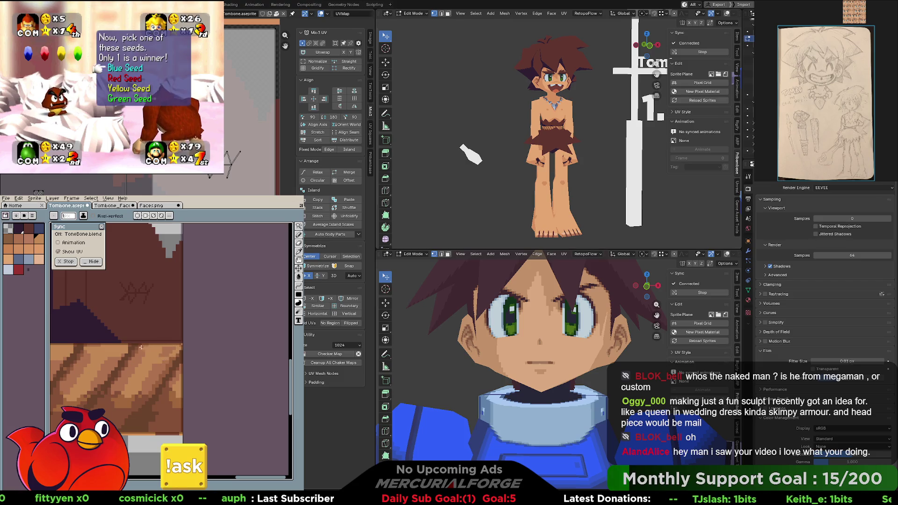
left_click_drag(140, 355, 150, 345)
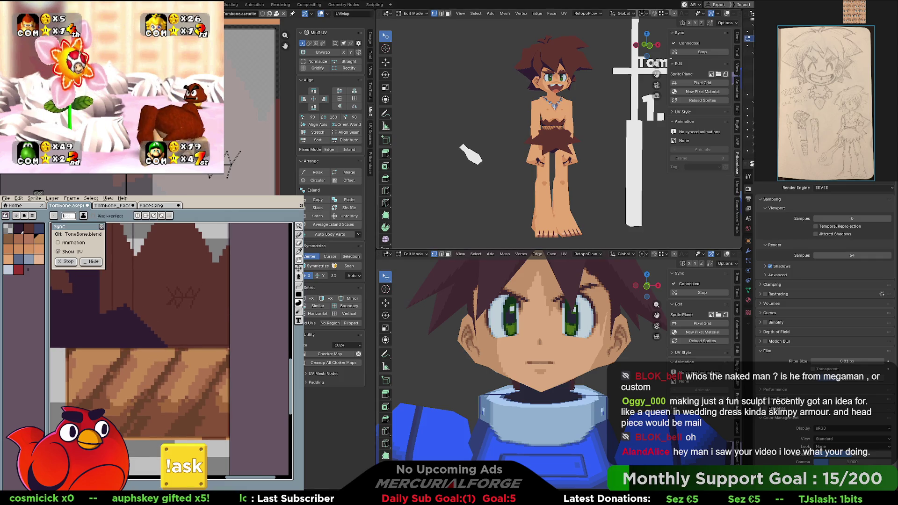
scroll(586, 159, "up", 4)
scroll(586, 159, "up", 2)
scroll(586, 159, "up", 1)
middle_click_drag(586, 159, 560, 153)
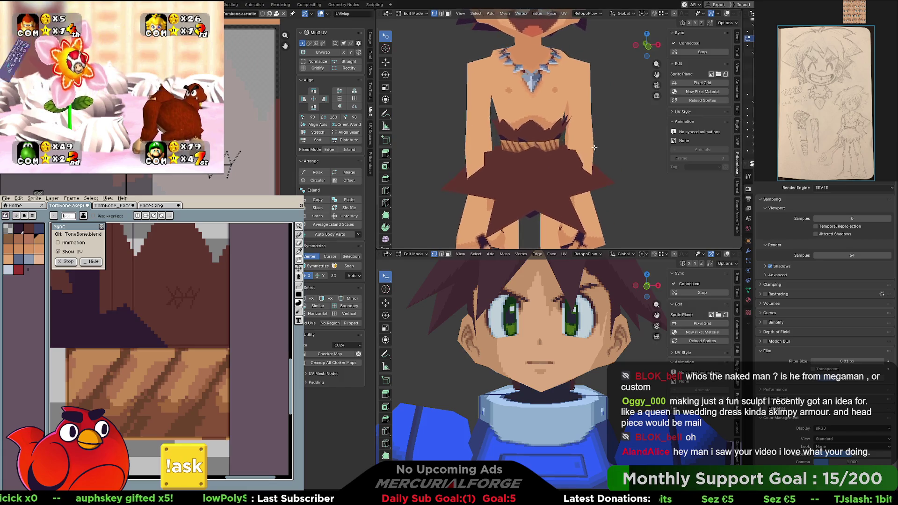
scroll(560, 154, "up", 1)
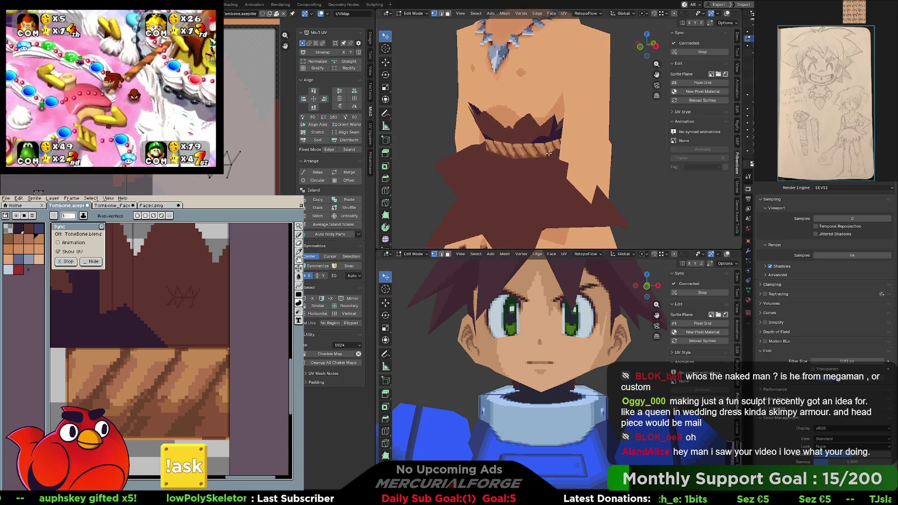
scroll(554, 144, "up", 1)
scroll(552, 141, "up", 1)
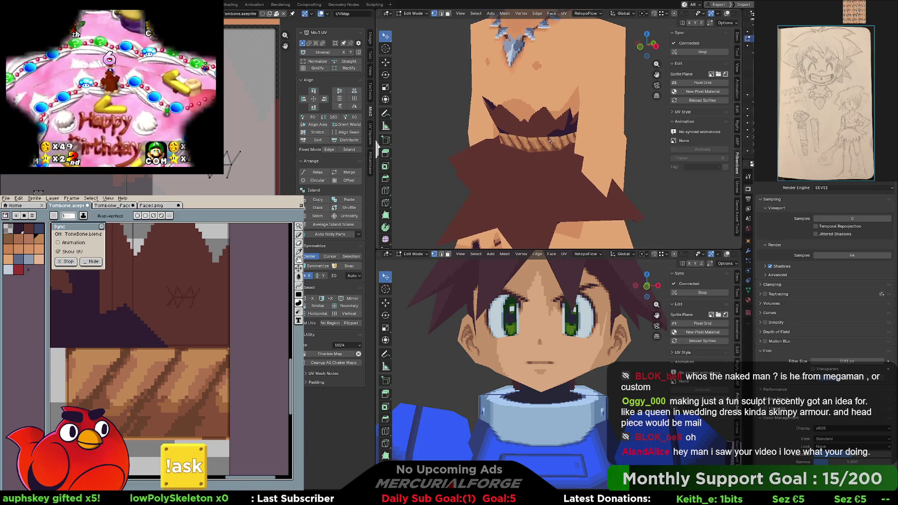
scroll(550, 144, "up", 1)
scroll(547, 149, "up", 1)
middle_click_drag(547, 148, 550, 144)
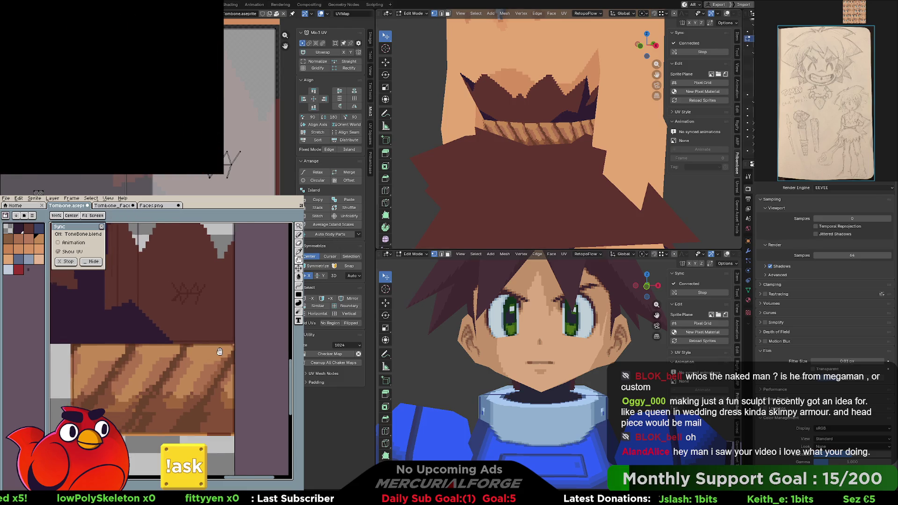
middle_click_drag(140, 352, 159, 337)
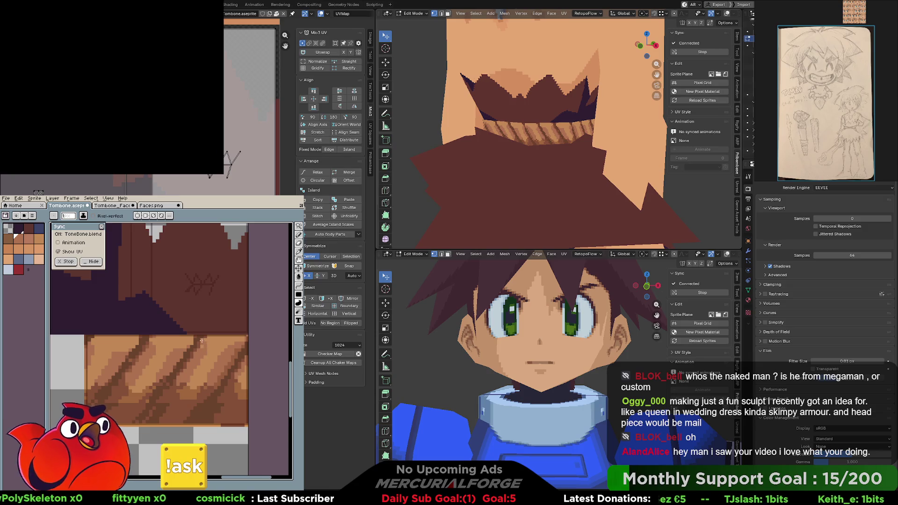
middle_click_drag(204, 353, 254, 331)
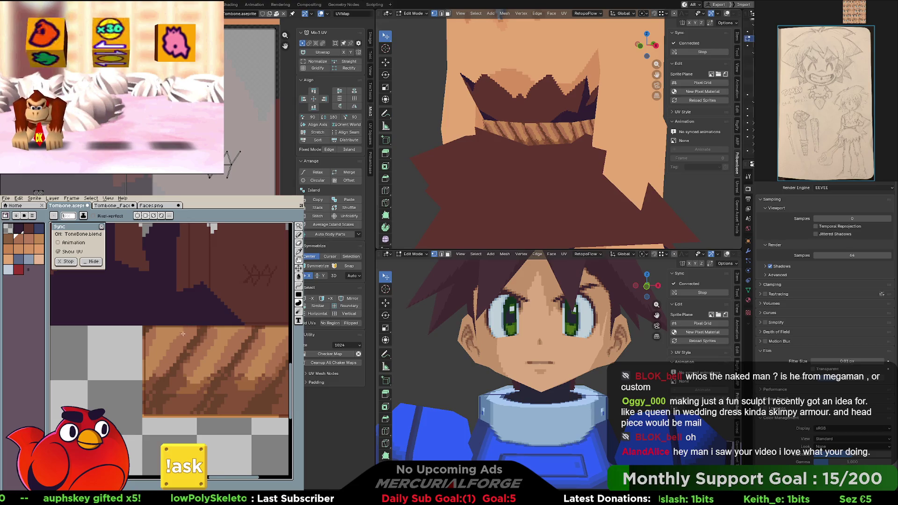
scroll(168, 327, "right", 2)
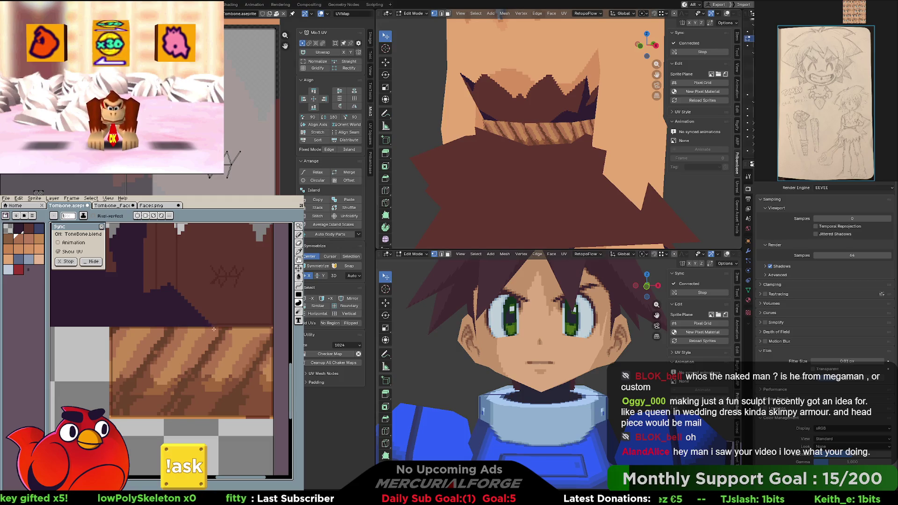
scroll(214, 329, "right", 3)
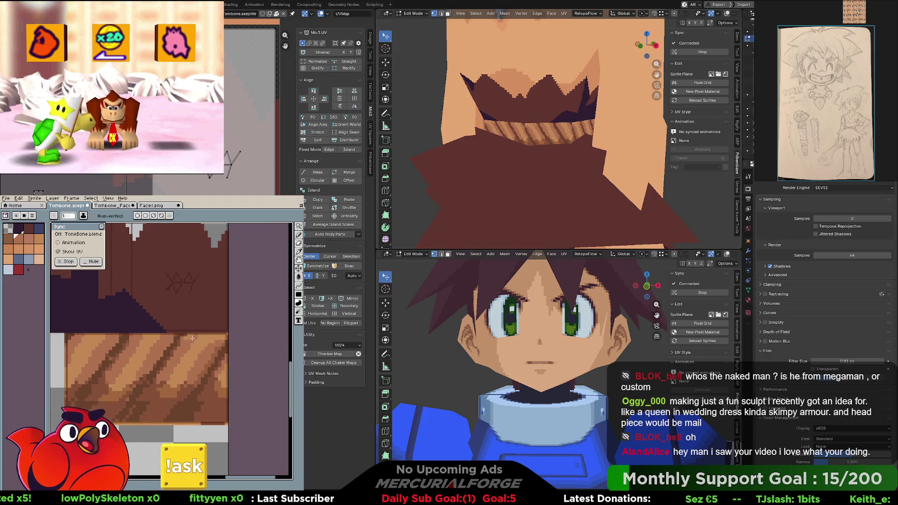
scroll(183, 339, "right", 2)
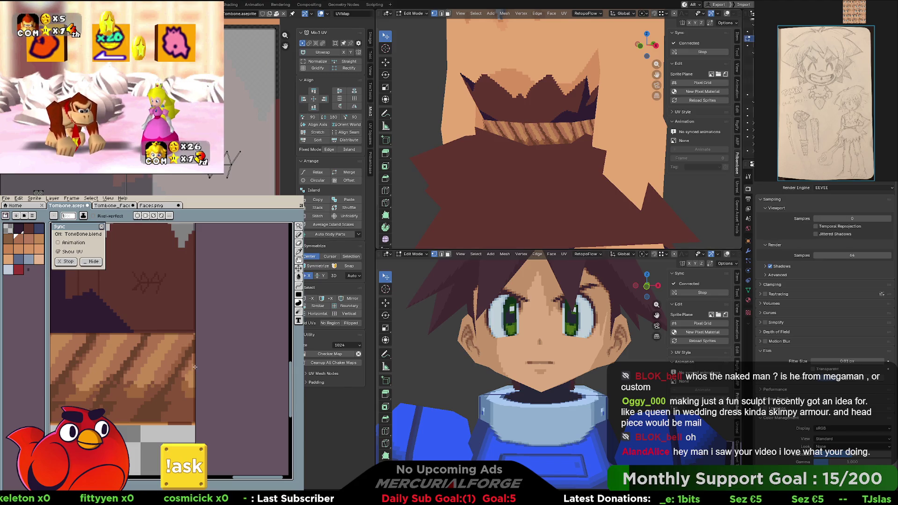
scroll(195, 368, "left", 2)
scroll(190, 330, "down", 2)
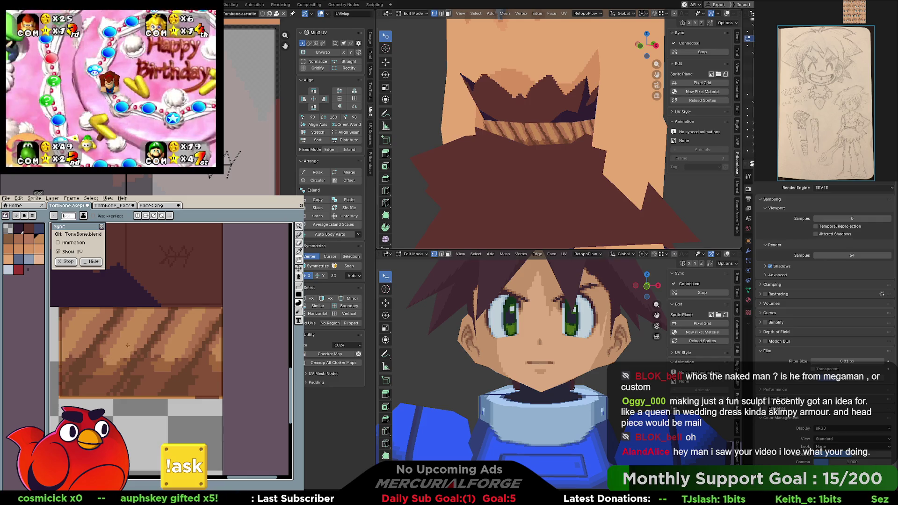
scroll(168, 323, "left", 4)
scroll(169, 322, "down", 1)
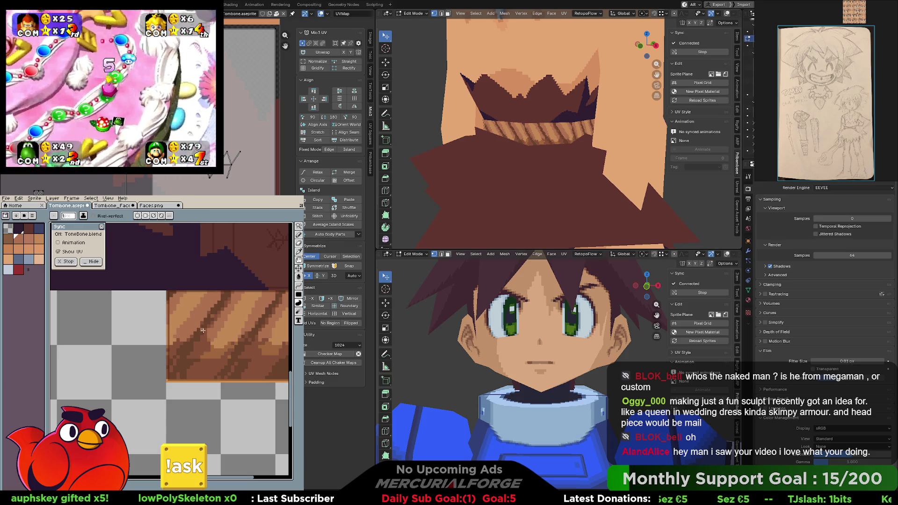
middle_click_drag(203, 330, 190, 334)
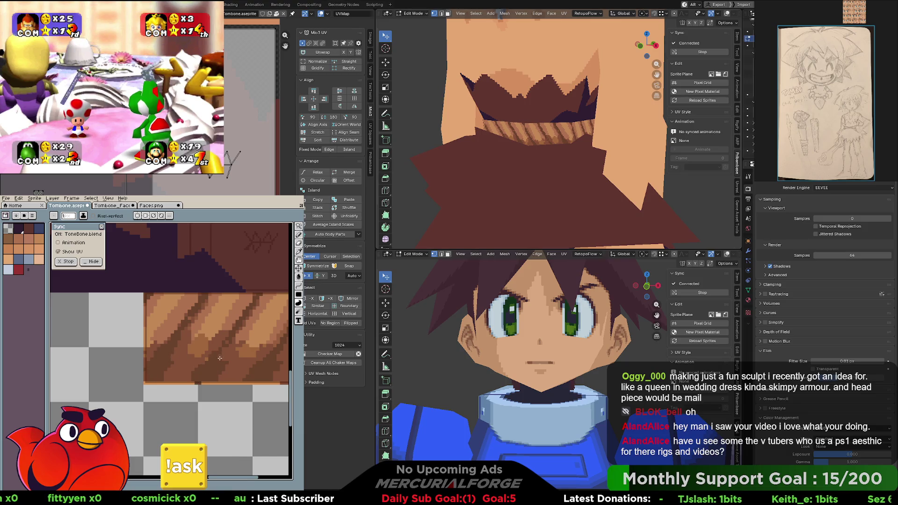
scroll(219, 358, "right", 3)
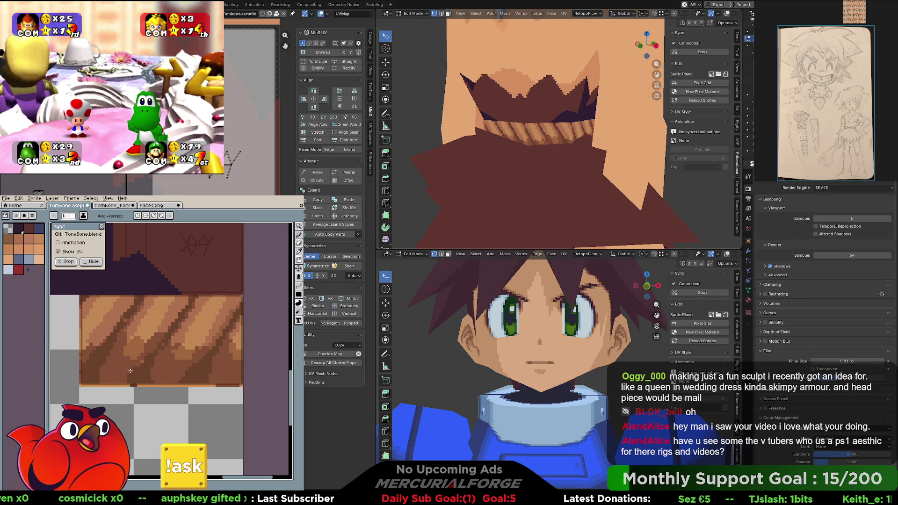
scroll(141, 372, "left", 2)
Sample a dark brown and paint a darker stroke along the band's bottom edge
key("i")
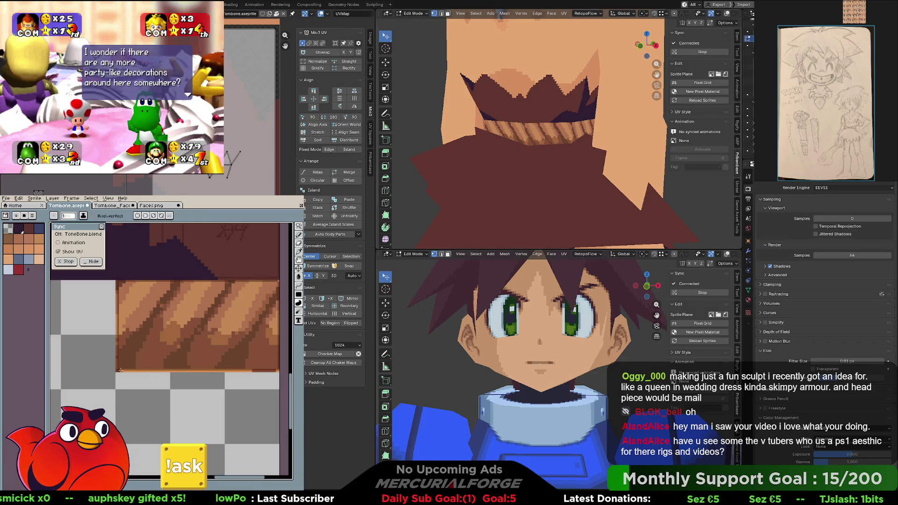
left_click_drag(120, 370, 275, 370)
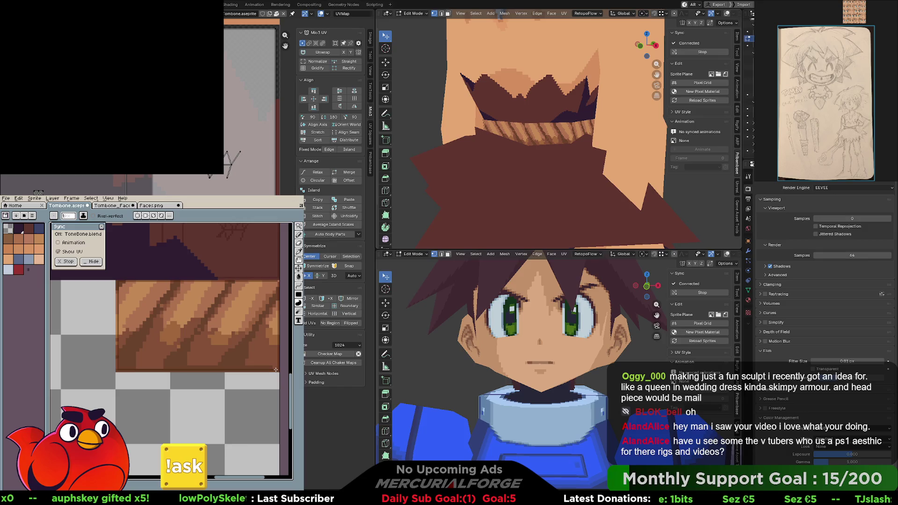
middle_click_drag(238, 350, 235, 373)
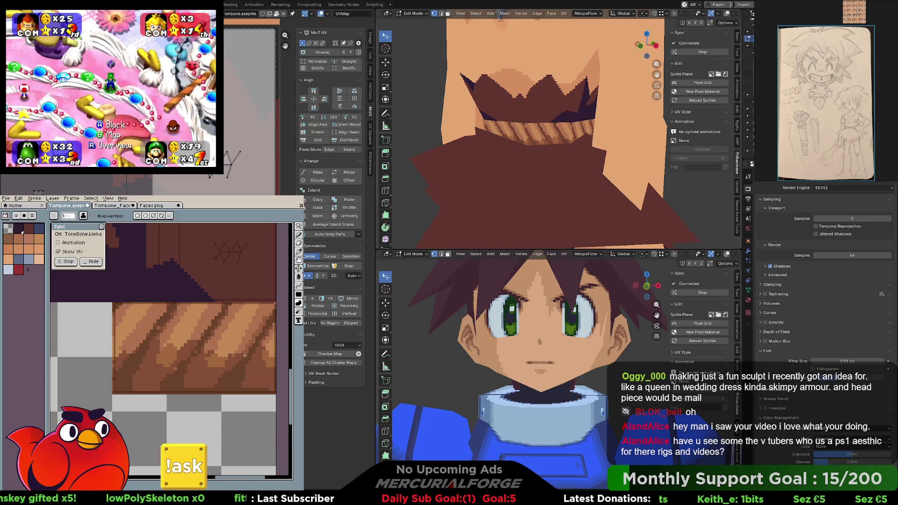
mouse_move(242, 330)
middle_mouse_down()
mouse_move(244, 350)
mouse_move(254, 342)
middle_mouse_up()
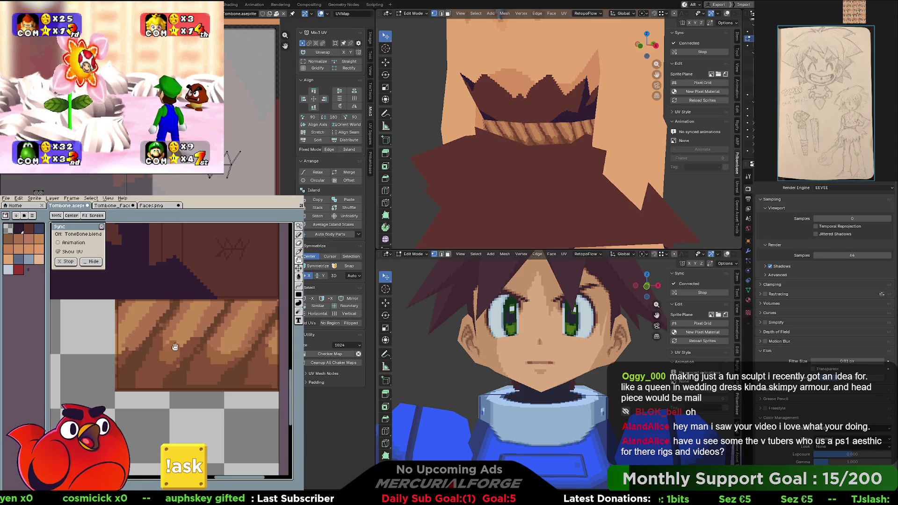
middle_click_drag(175, 347, 183, 351)
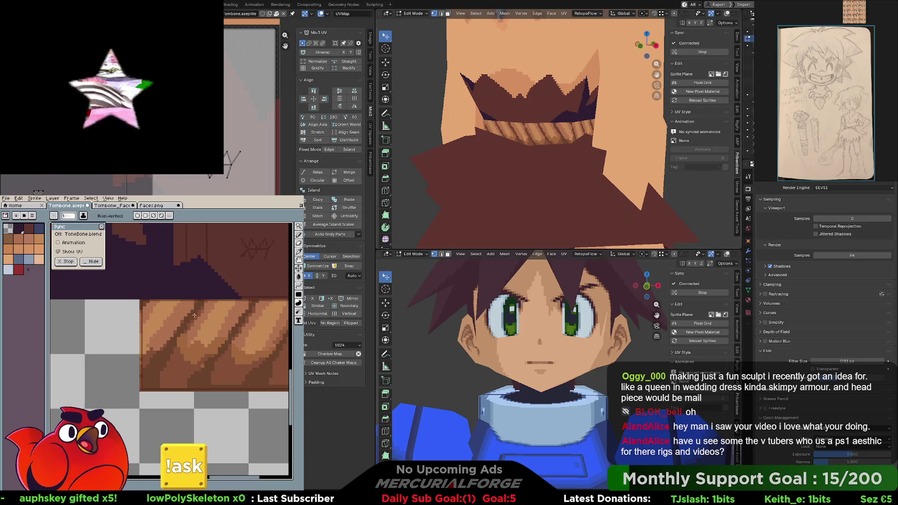
scroll(197, 313, "right", 1)
scroll(210, 305, "right", 2)
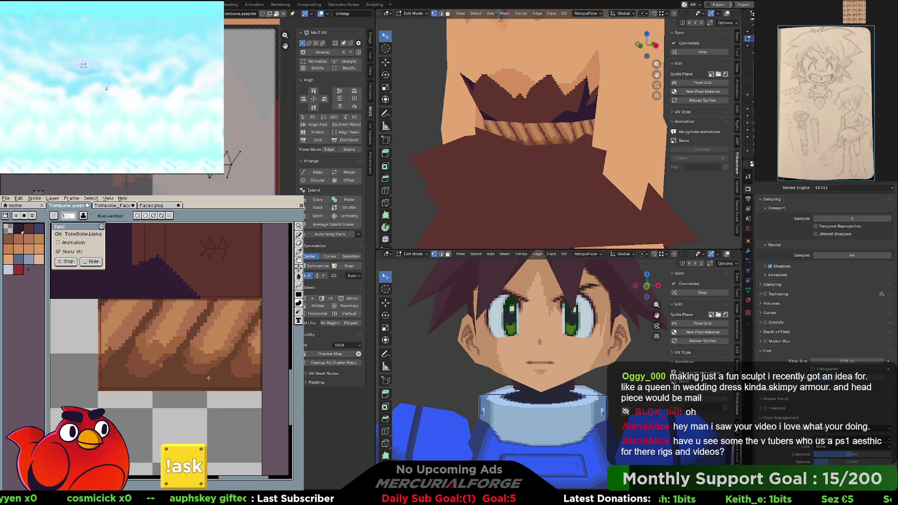
Pick a colour from the striped band and paint shaded diagonal stripes across it
middle_click_drag(164, 368, 194, 365)
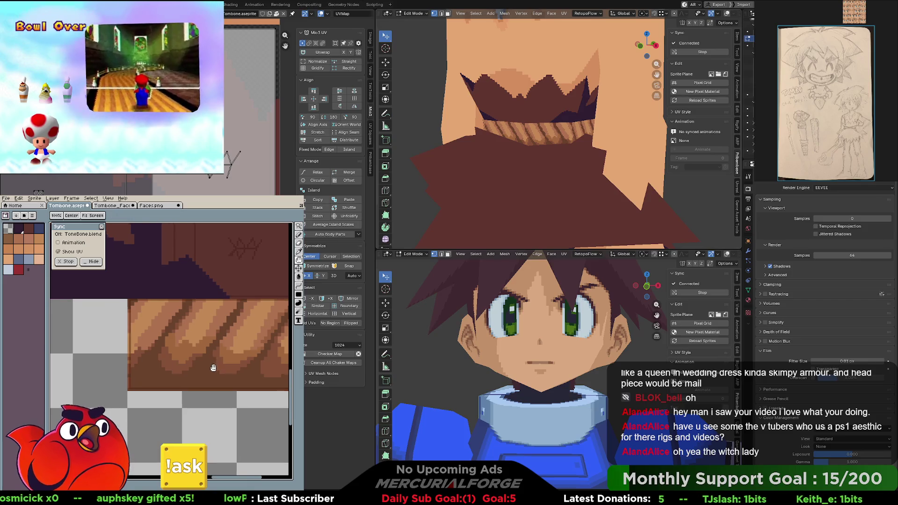
middle_click_drag(216, 364, 156, 384)
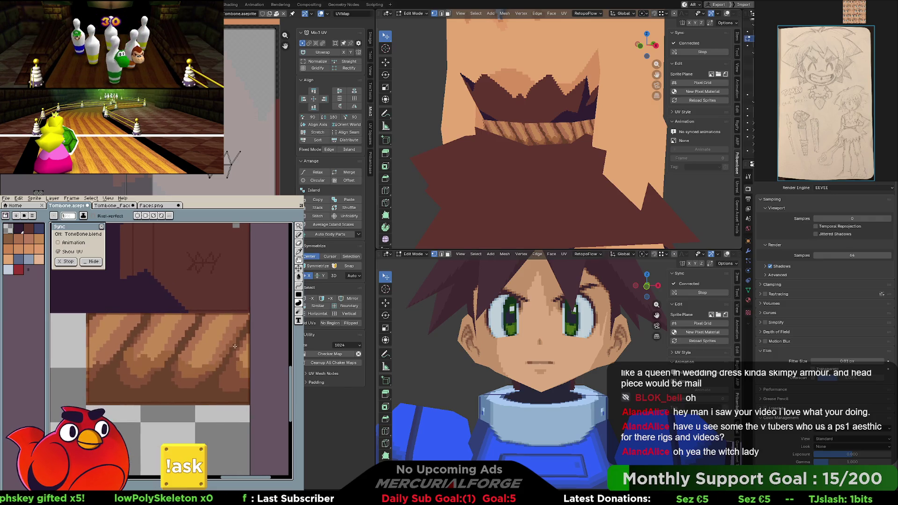
middle_click_drag(215, 352, 228, 370)
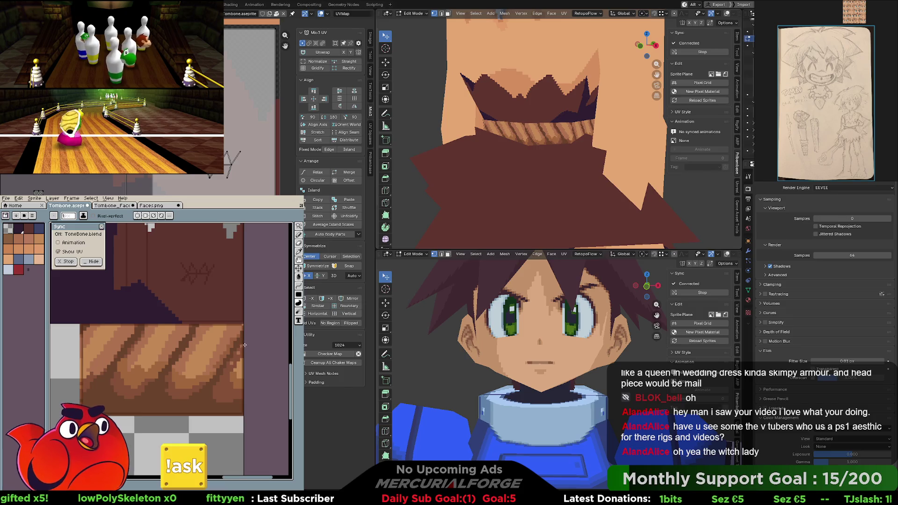
key("v")
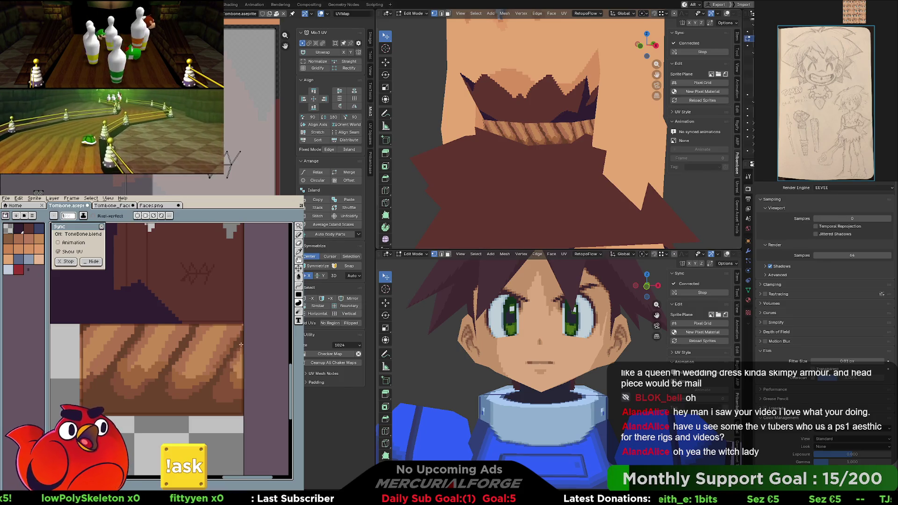
key("b")
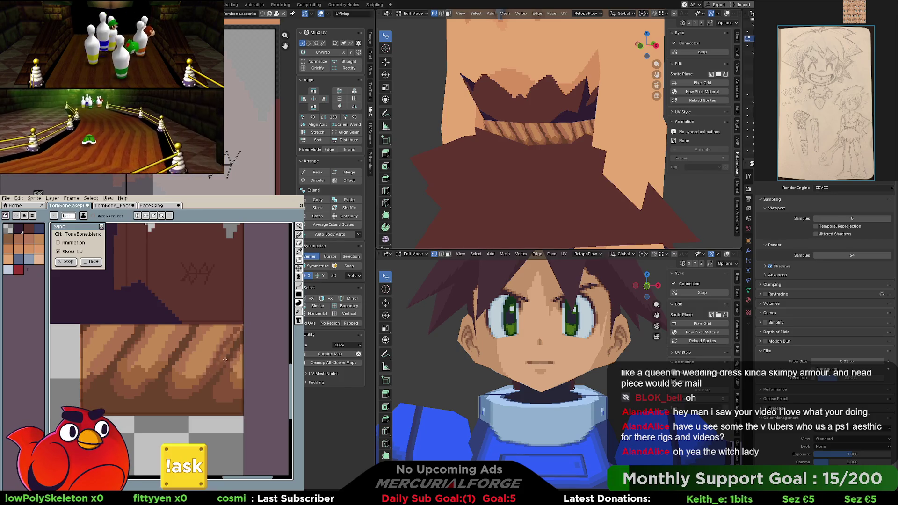
key("v")
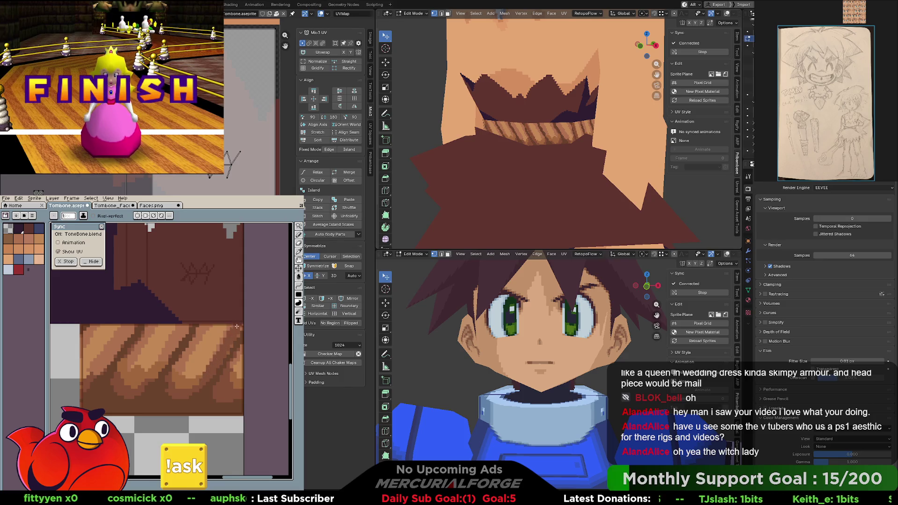
scroll(219, 326, "left", 2)
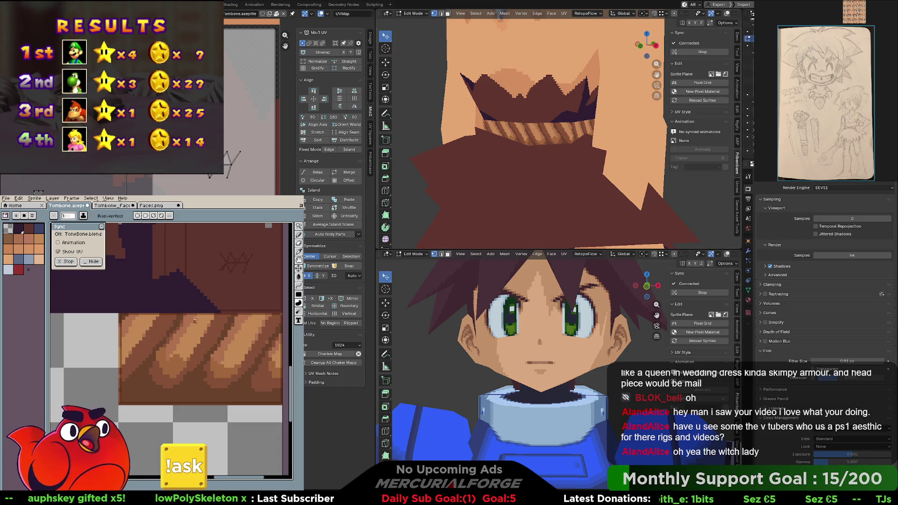
middle_click_drag(194, 306, 216, 310)
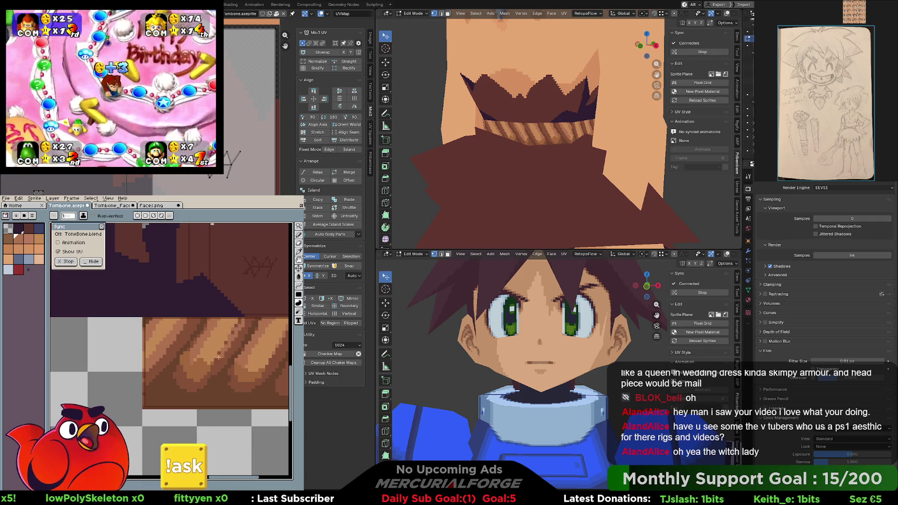
Continue shading the stripes with sampled colours, undoing a stray orange pixel left of the band
key("h")
left_click_drag(242, 335, 176, 339)
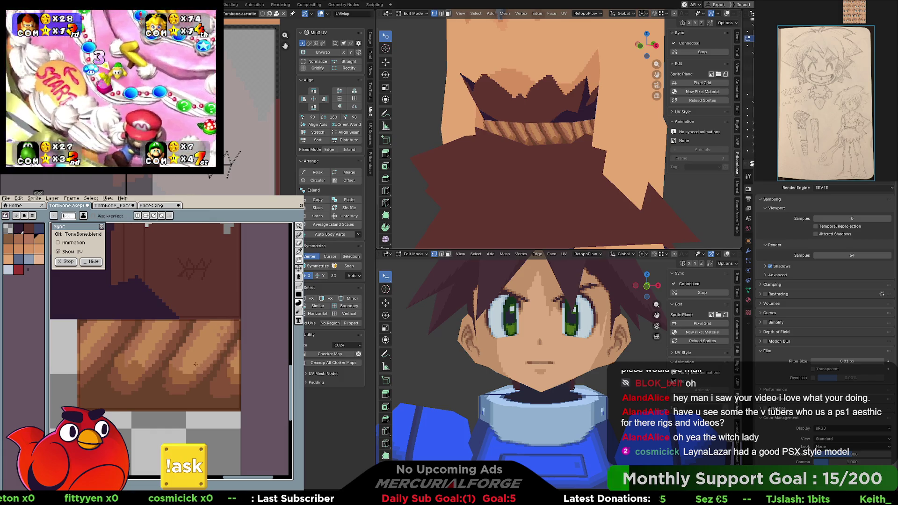
middle_click_drag(148, 357, 189, 349)
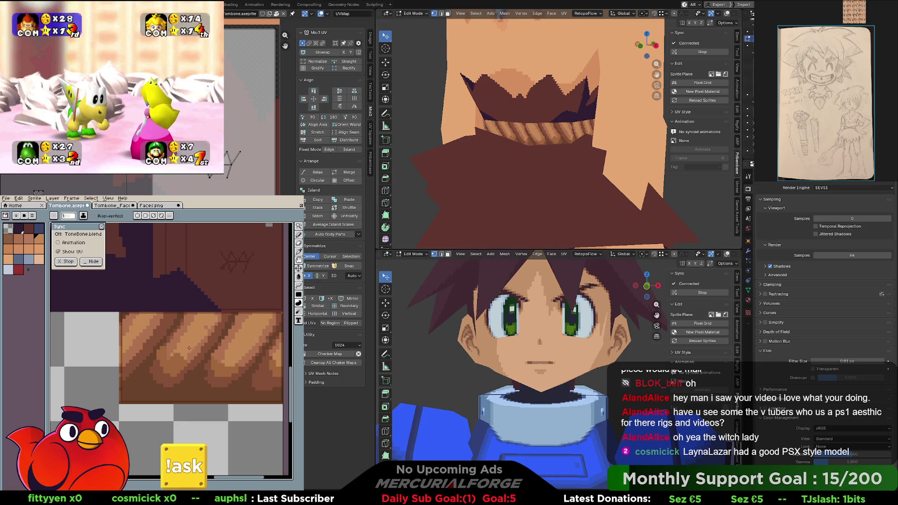
middle_click_drag(151, 324, 196, 321)
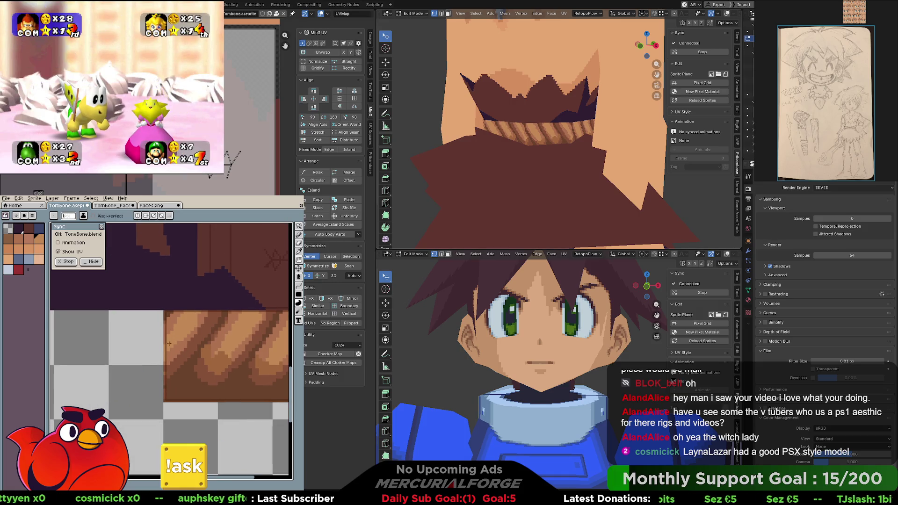
key("i")
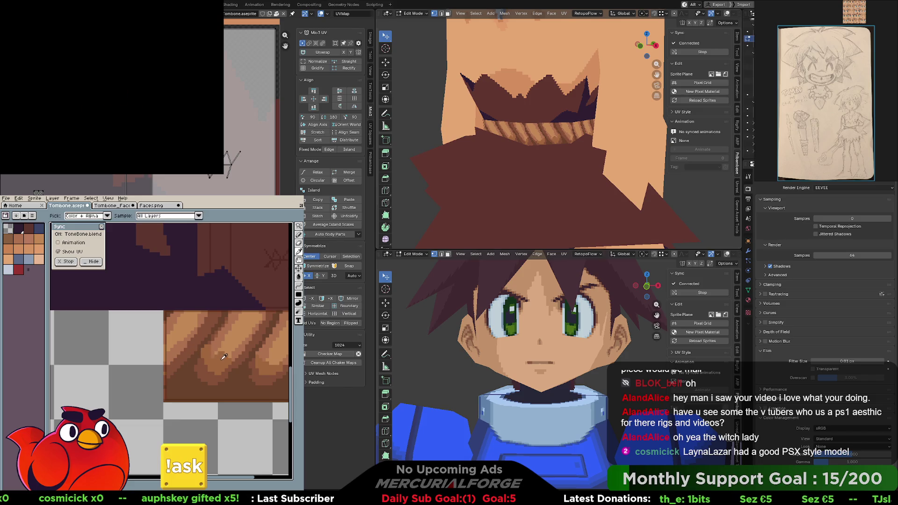
key("b")
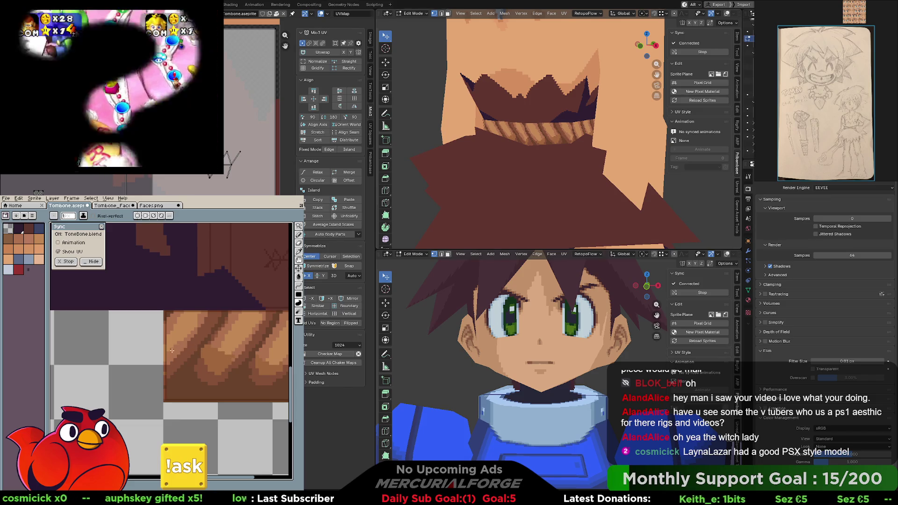
middle_click_drag(172, 349, 161, 350)
left_click(151, 349)
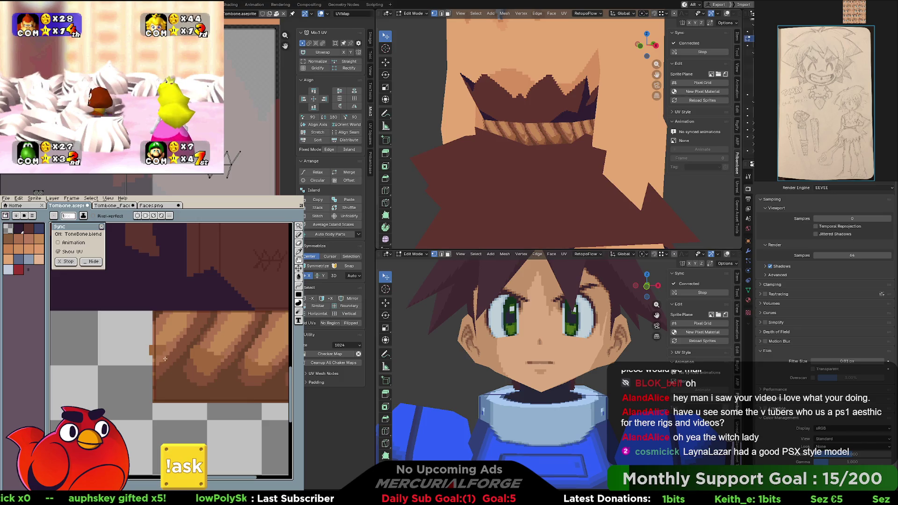
key("ctrl+z")
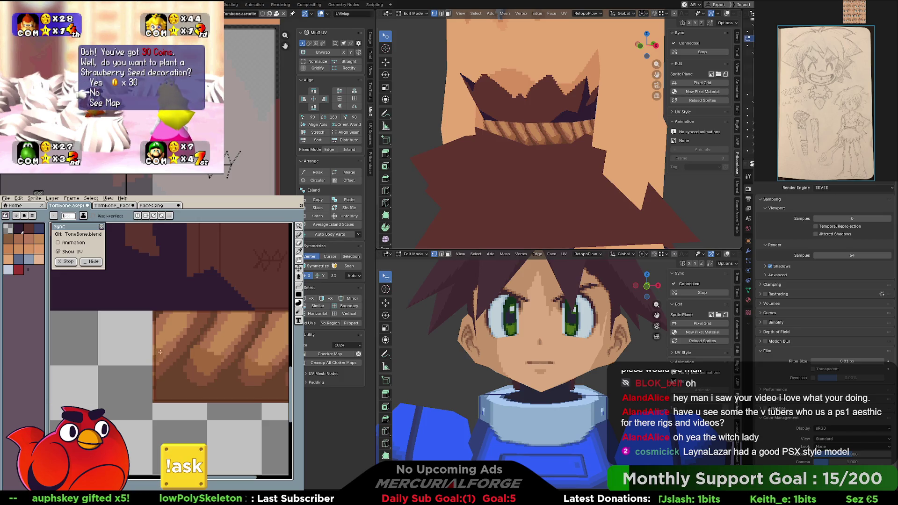
scroll(171, 343, "right", 3)
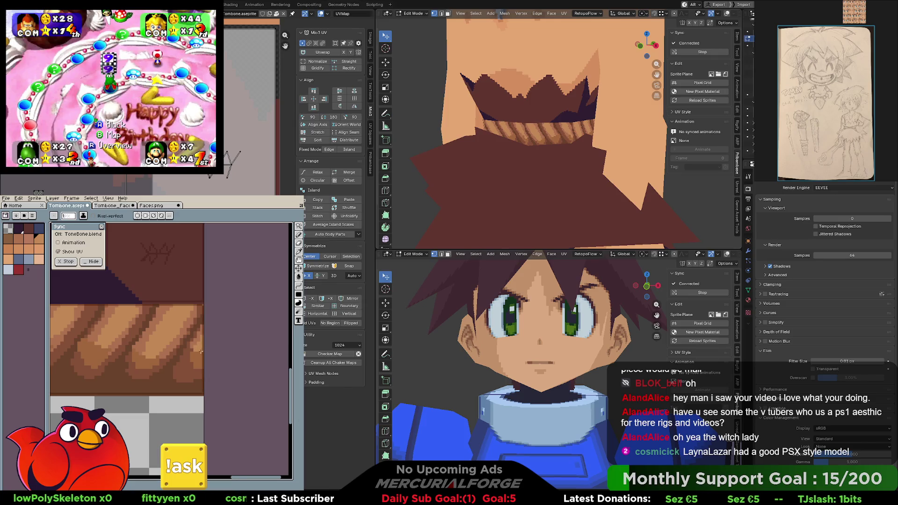
scroll(200, 353, "left", 2)
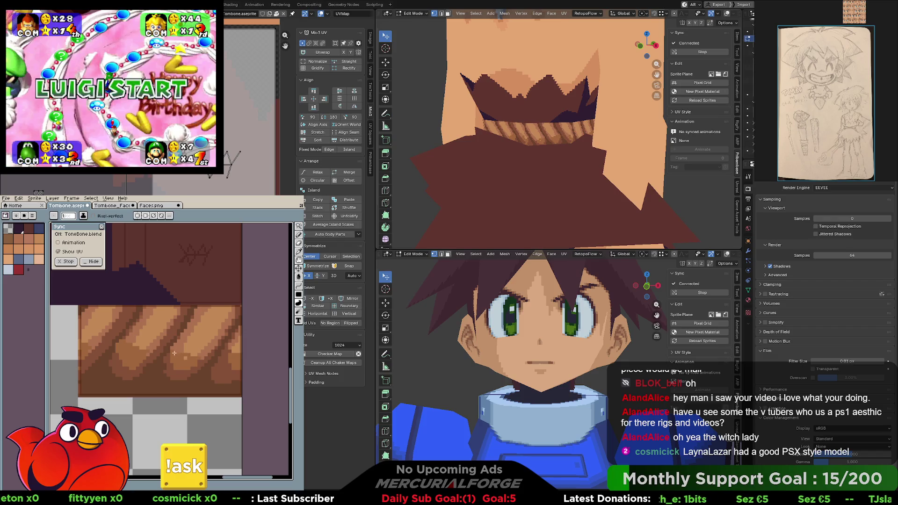
scroll(190, 359, "left", 2)
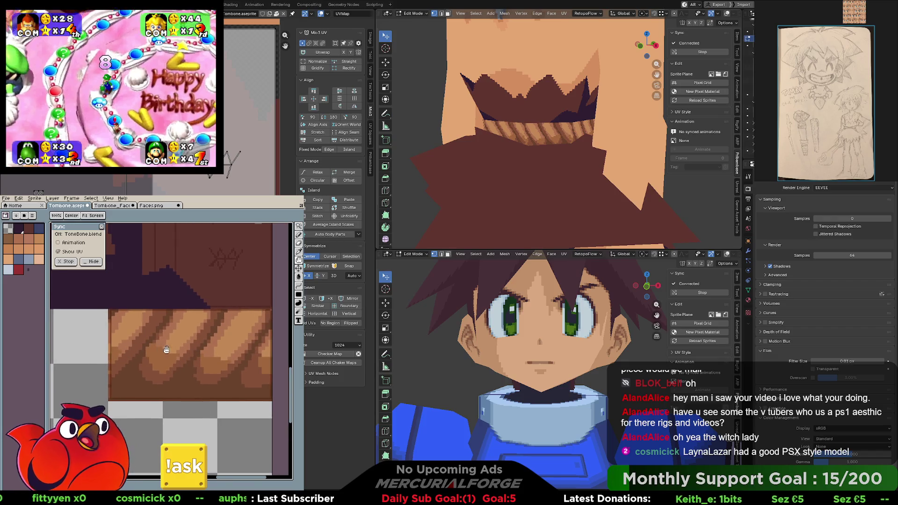
scroll(165, 355, "right", 1)
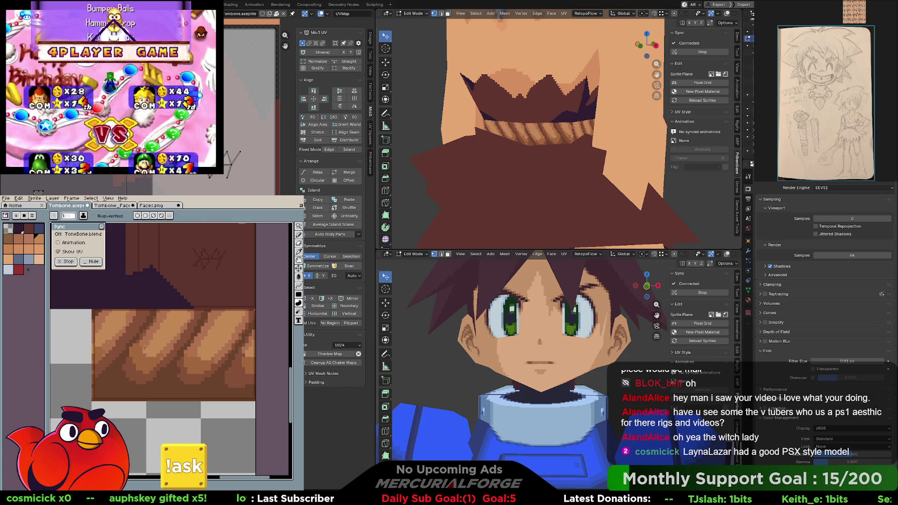
key("i")
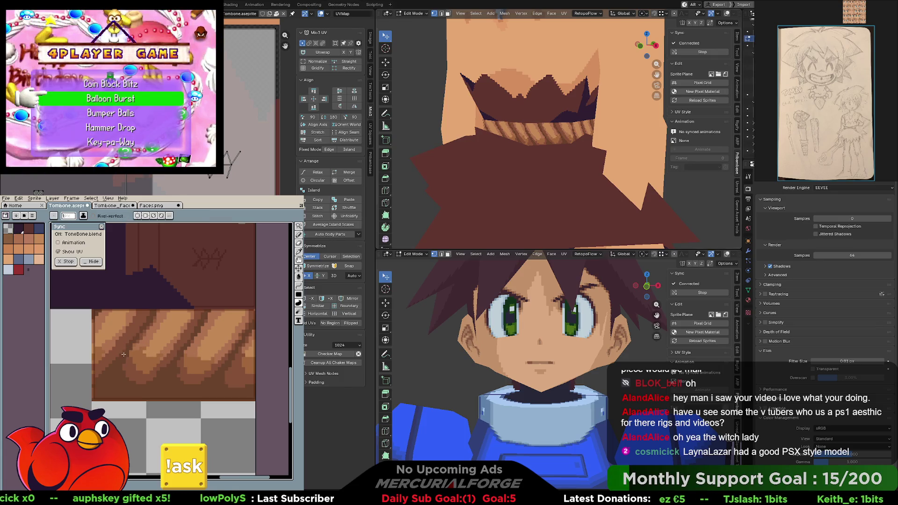
key("b")
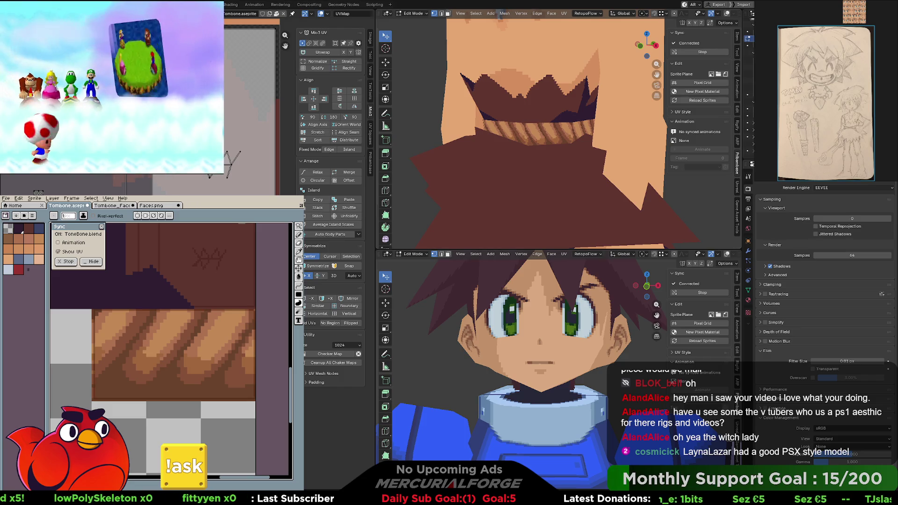
scroll(554, 127, "down", 1)
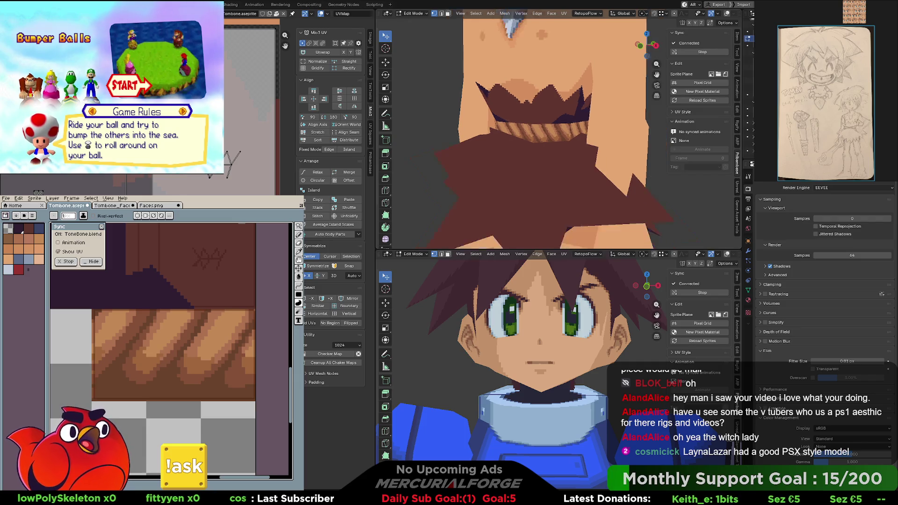
scroll(554, 127, "up", 1)
scroll(555, 127, "up", 1)
scroll(555, 127, "up", 2)
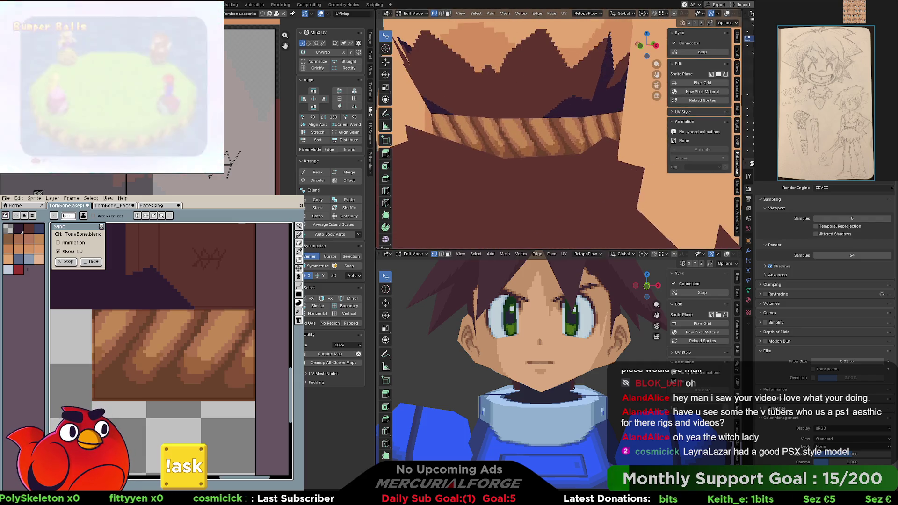
mouse_move(554, 127)
middle_mouse_down()
mouse_move(559, 149)
mouse_move(567, 145)
middle_mouse_up()
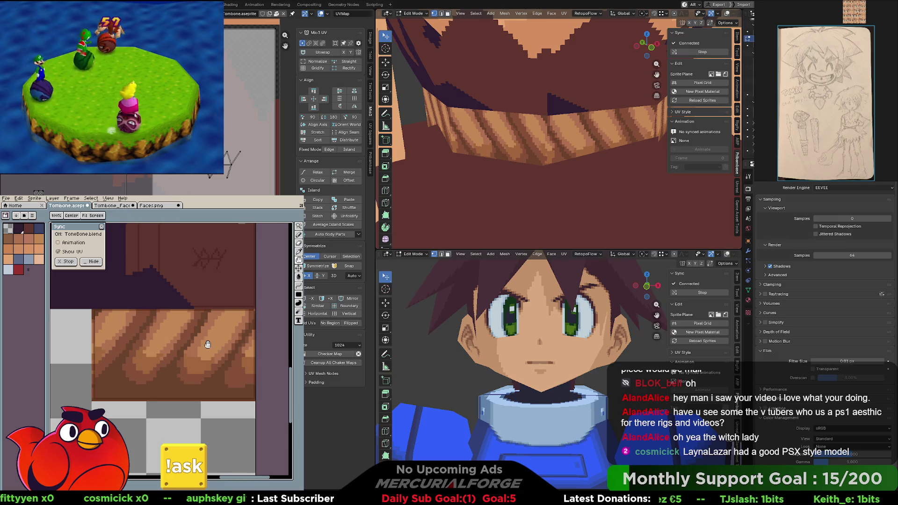
middle_click_drag(208, 343, 209, 342)
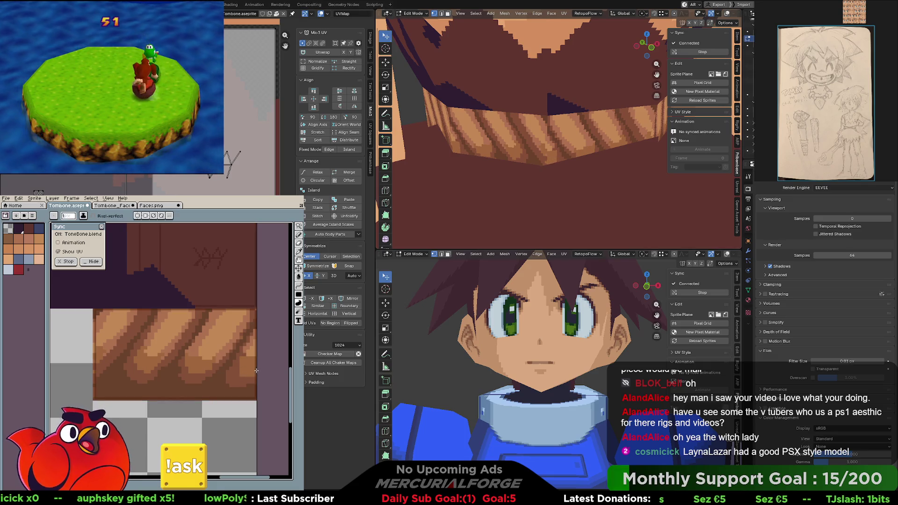
key("v")
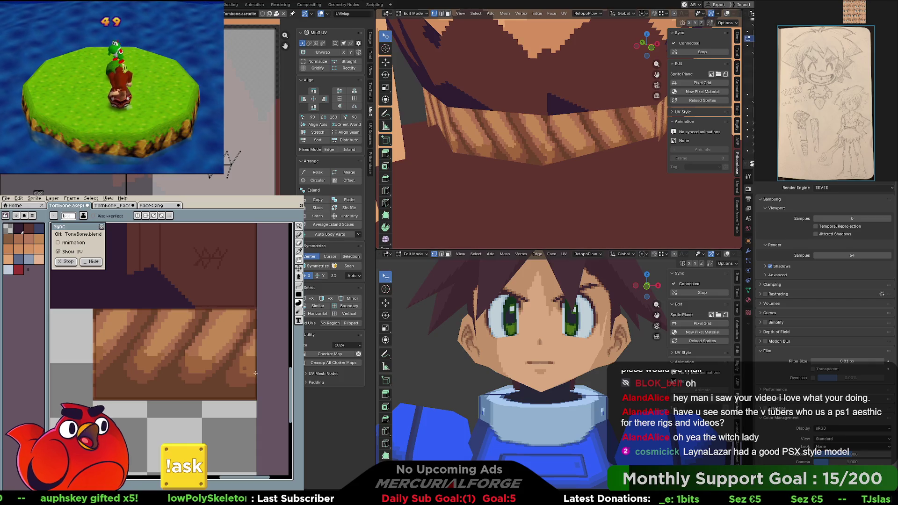
middle_click_drag(242, 360, 251, 355)
key("i")
key("b")
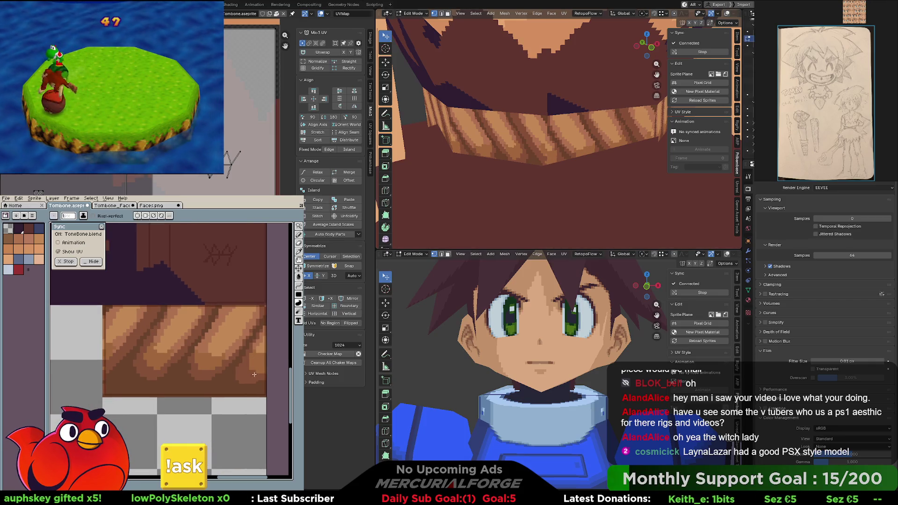
key("b")
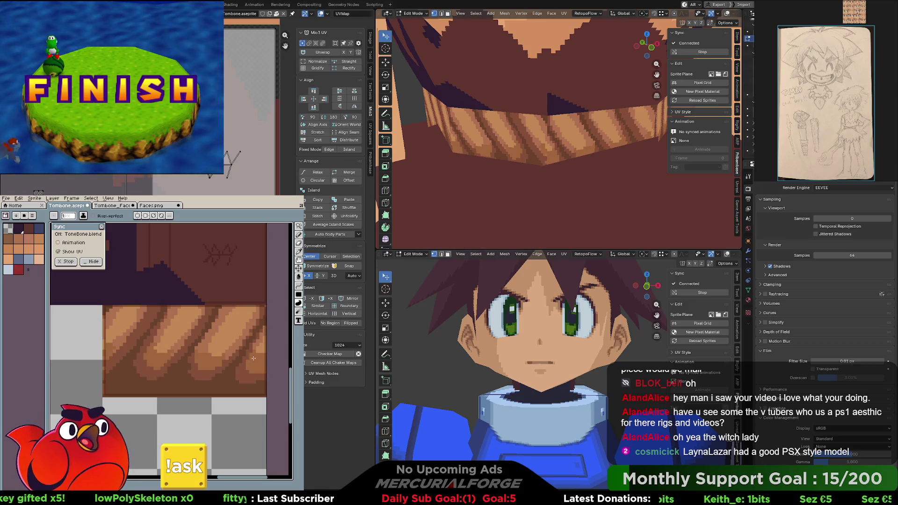
middle_click_drag(218, 355, 250, 350)
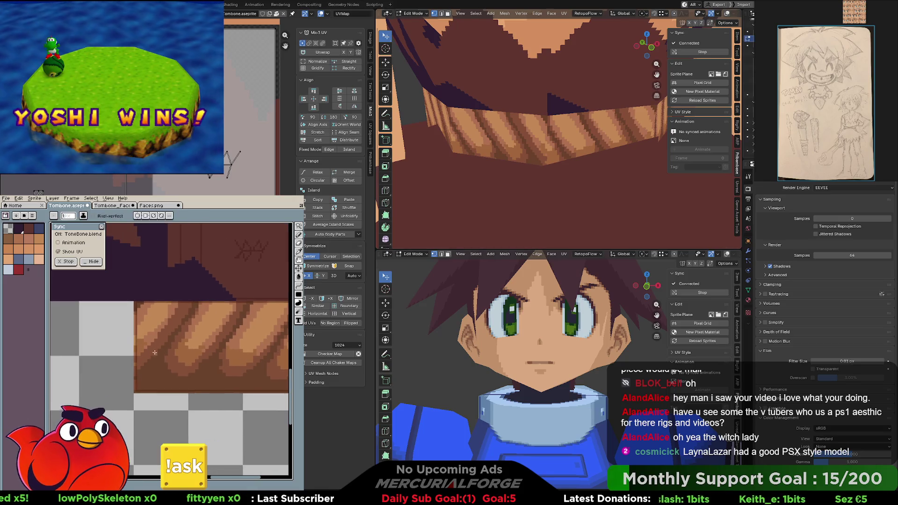
key("i")
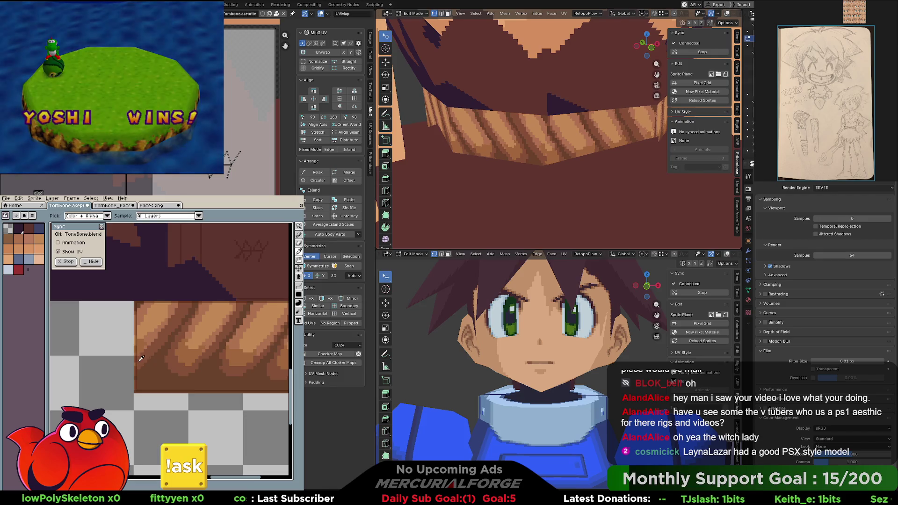
middle_click_drag(150, 349, 149, 357)
key("b")
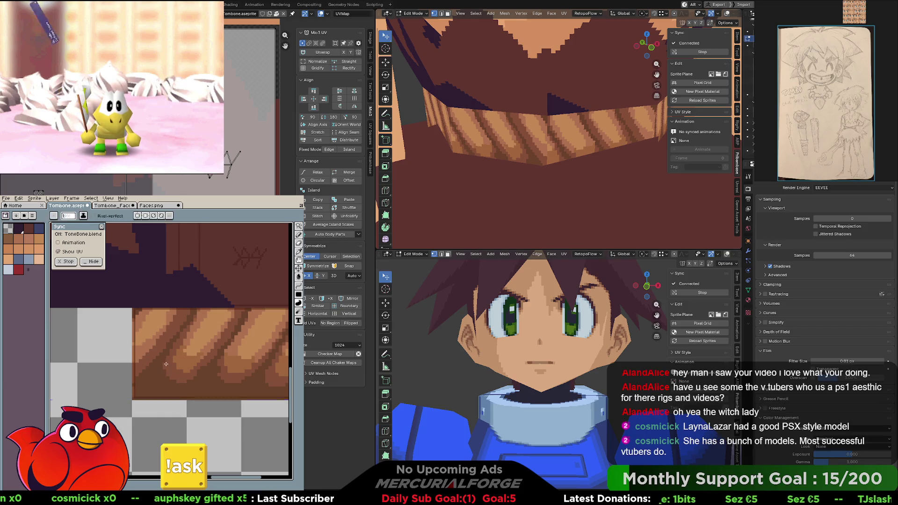
key("alt")
left_click(148, 369, "alt")
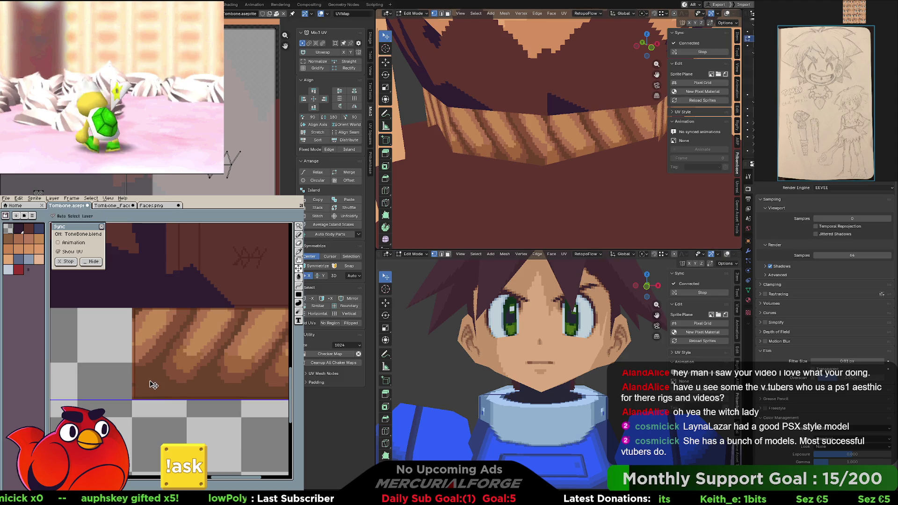
left_click_drag(197, 374, 126, 365)
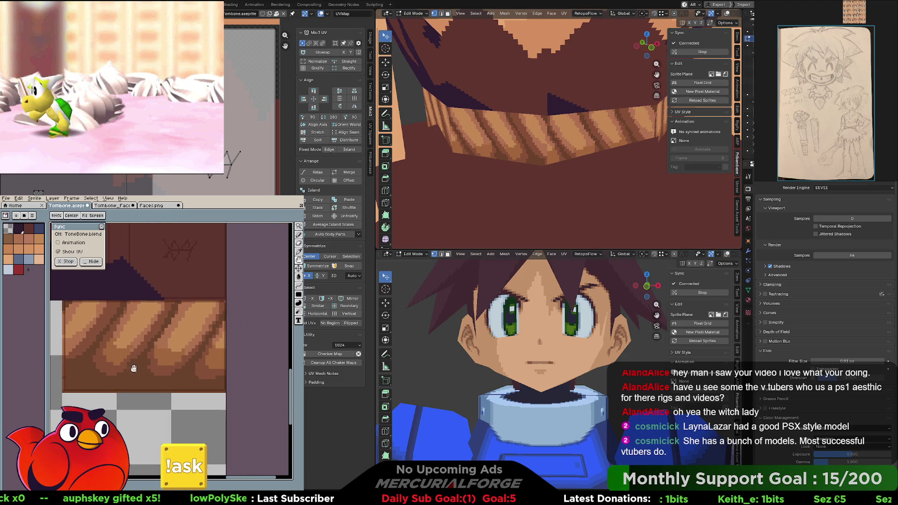
left_click(222, 376, "alt")
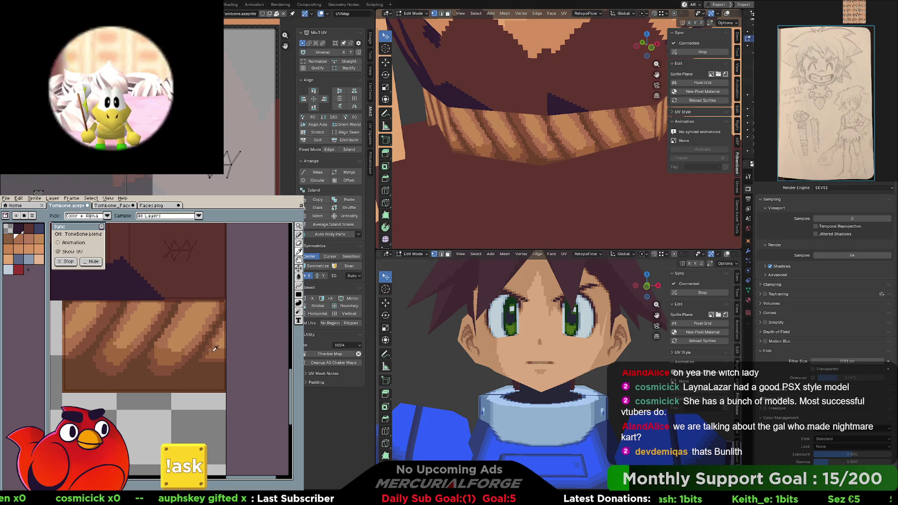
scroll(123, 353, "left", 2)
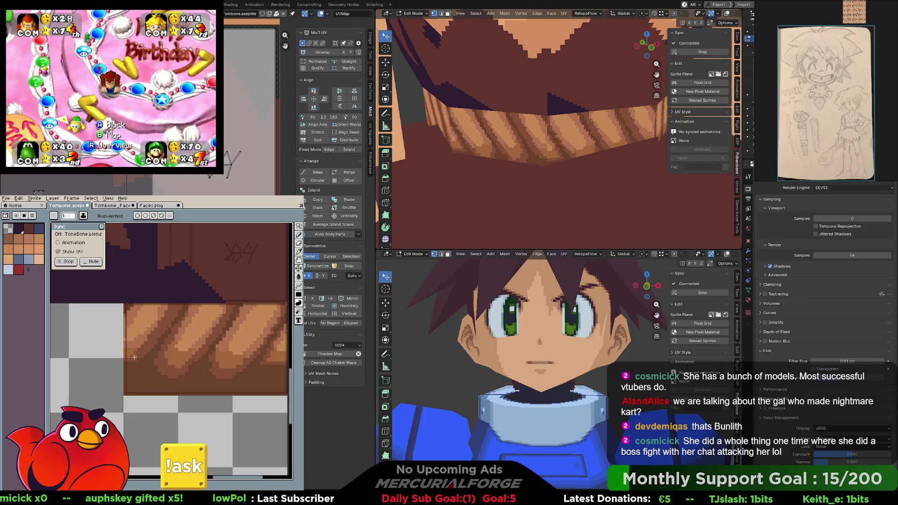
left_click_drag(243, 342, 228, 343)
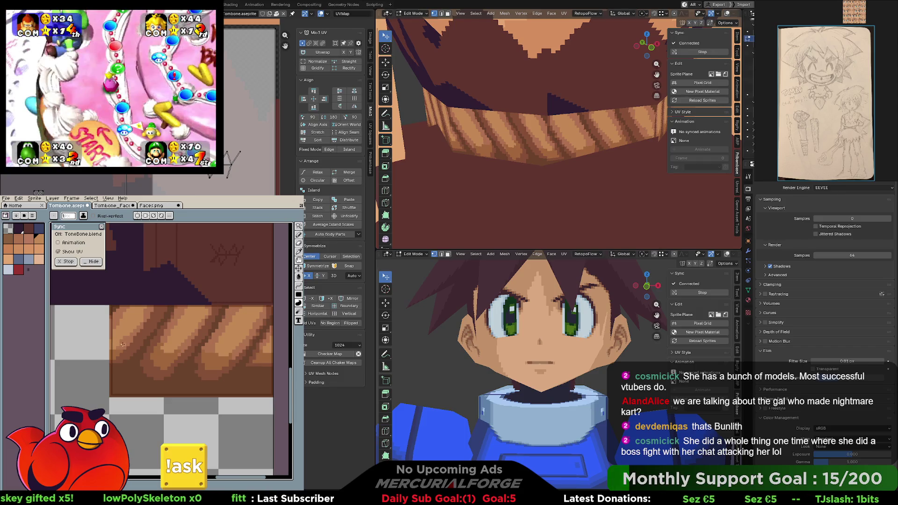
mouse_move(125, 345)
left_mouse_down()
mouse_move(141, 370)
mouse_move(138, 362)
left_mouse_up()
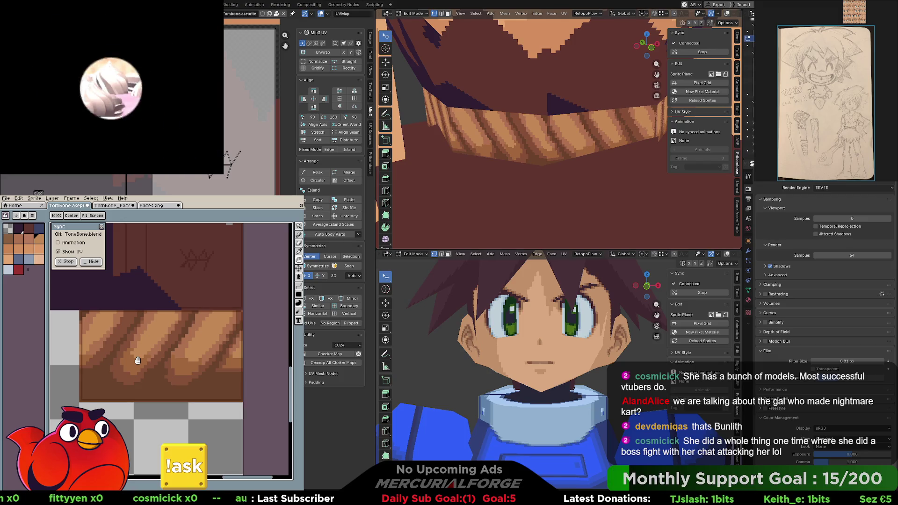
middle_click_drag(138, 361, 131, 362)
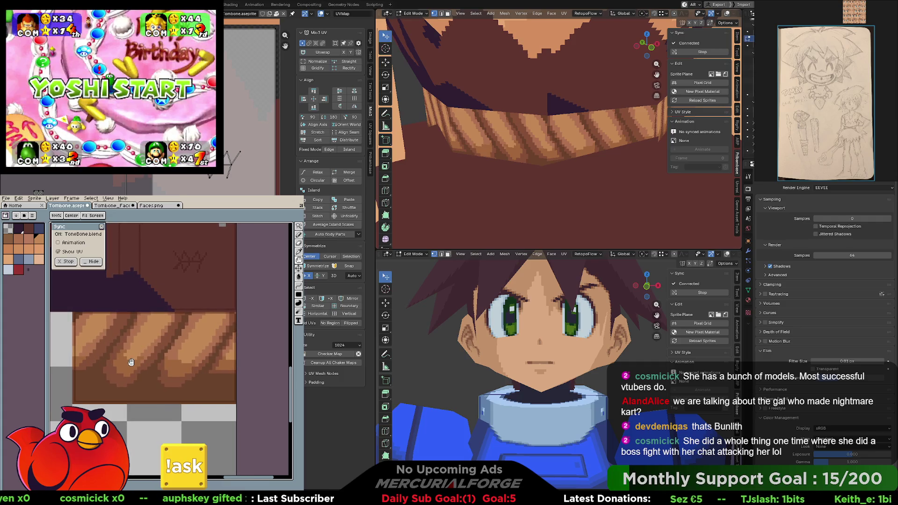
middle_click_drag(130, 362, 208, 355)
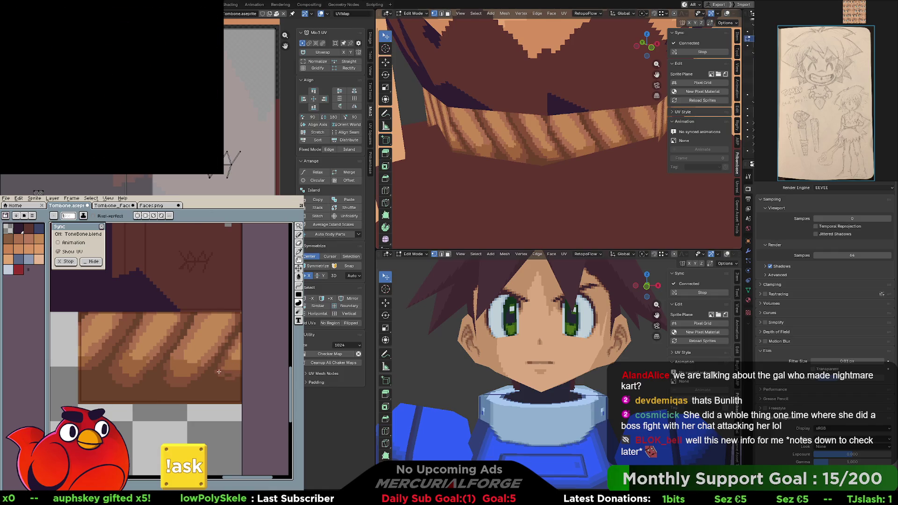
key("i")
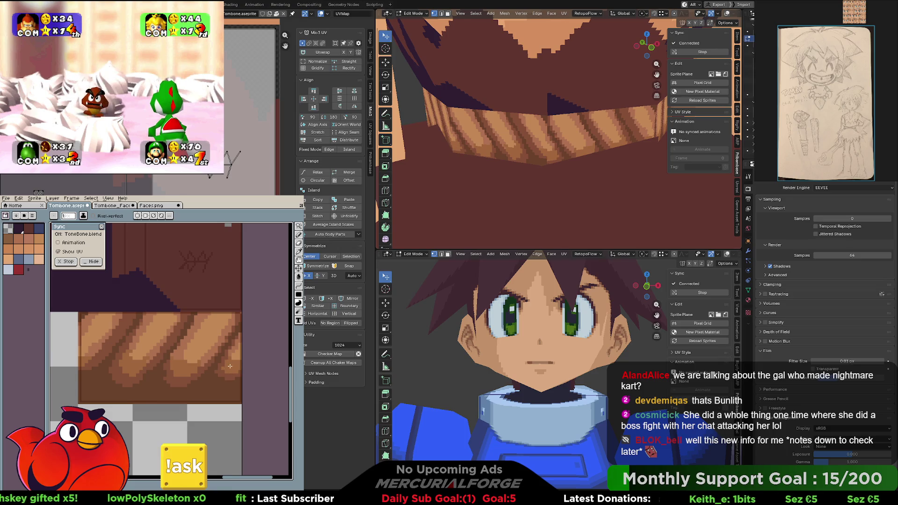
scroll(228, 366, "left", 1)
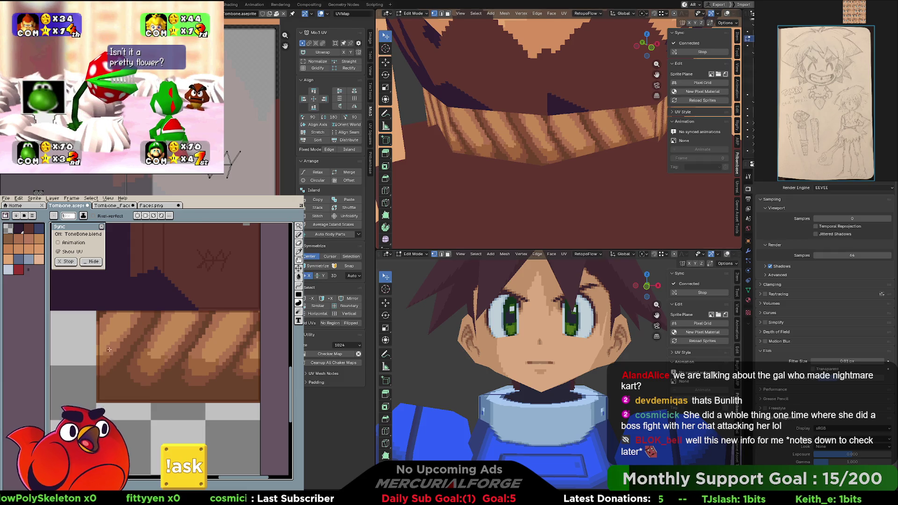
key("i")
key("b")
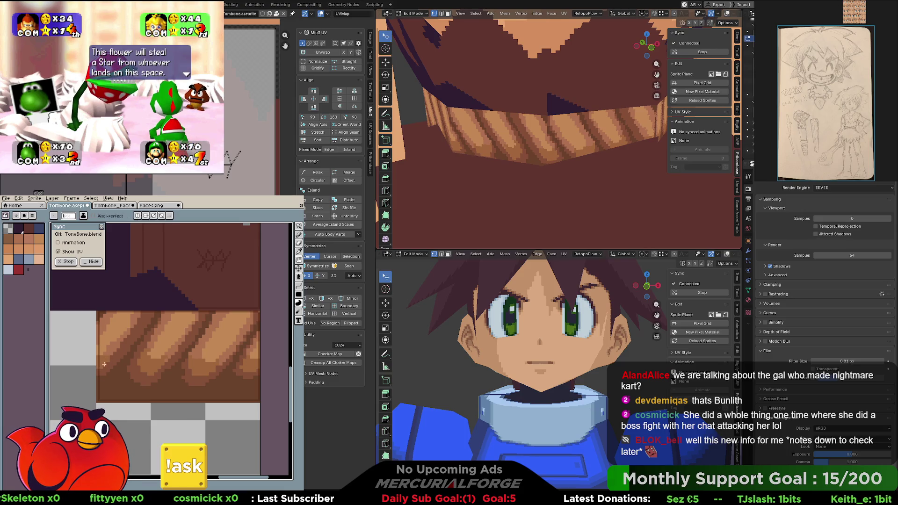
key("i")
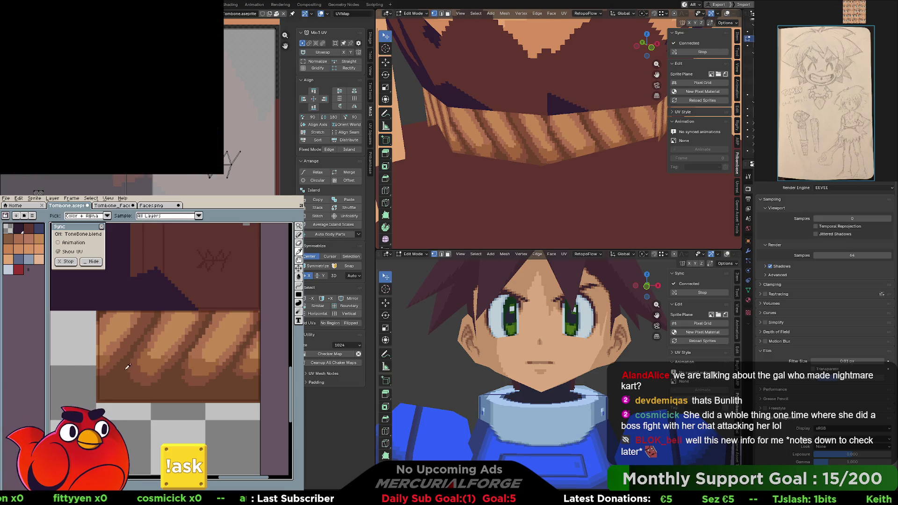
key("b")
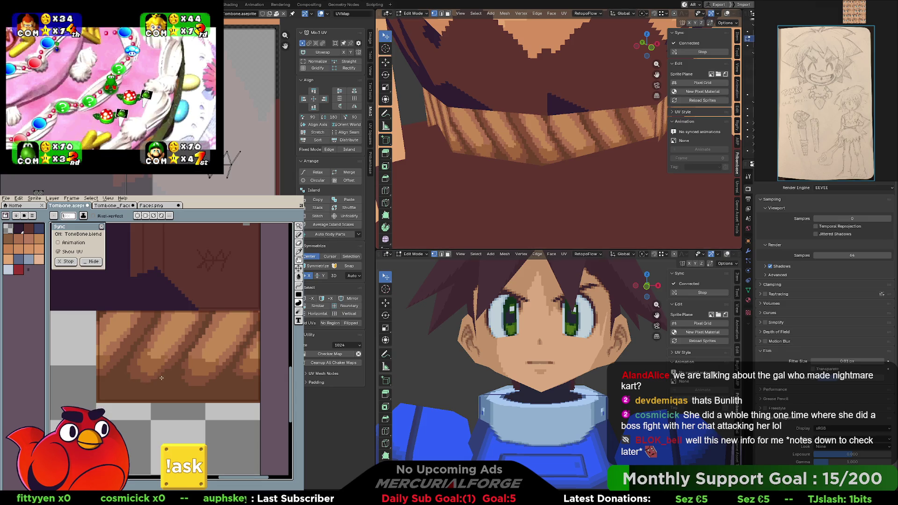